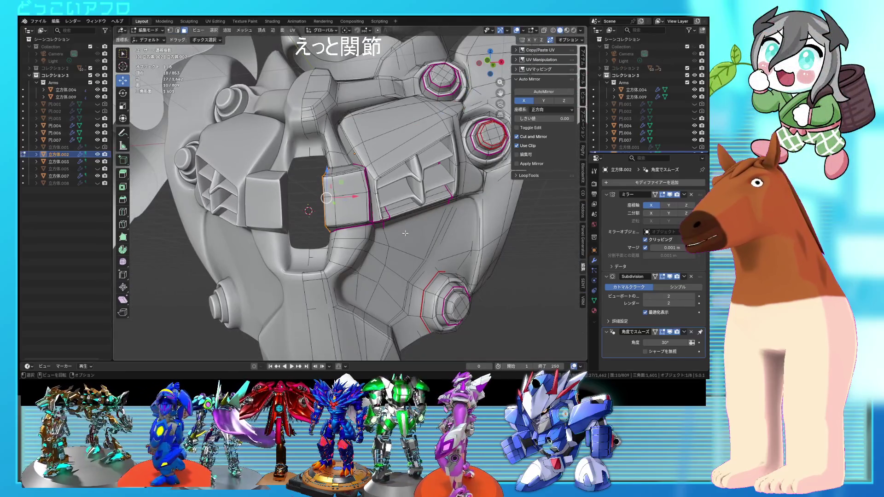
Return to Object Mode and unhide the outer chest plate 立方体.005.
{"action": "mouse_move", "coordinate": [405, 233]}
{"action": "middle_mouse_down"}
{"action": "mouse_move", "coordinate": [413, 248]}
{"action": "mouse_move", "coordinate": [411, 228]}
{"action": "mouse_move", "coordinate": [390, 257]}
{"action": "middle_mouse_up"}
{"action": "key", "text": "Tab"}
{"action": "scroll", "coordinate": [412, 229], "scroll_direction": "down", "scroll_amount": 5}
{"action": "scroll", "coordinate": [383, 248], "scroll_direction": "down", "scroll_amount": 3}
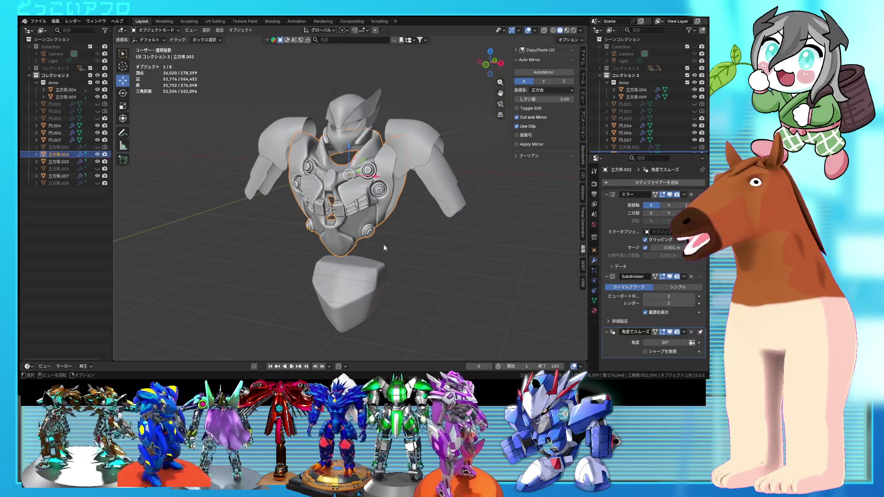
{"action": "scroll", "coordinate": [685, 129], "scroll_direction": "down", "scroll_amount": 2}
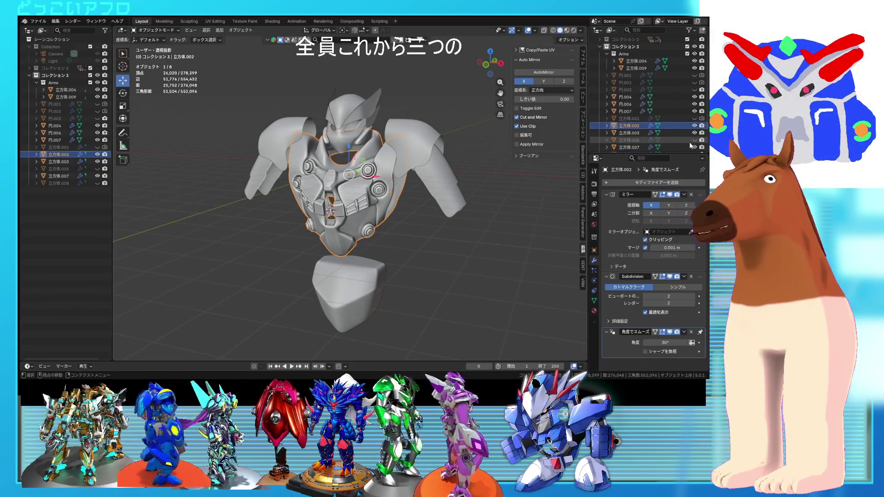
{"action": "left_click", "coordinate": [694, 140]}
{"action": "left_click", "coordinate": [427, 224]}
From a front view, select 立方体.005 and enter Edit Mode on its mesh.
{"action": "mouse_move", "coordinate": [427, 224]}
{"action": "middle_mouse_down"}
{"action": "mouse_move", "coordinate": [405, 222]}
{"action": "mouse_move", "coordinate": [410, 216]}
{"action": "middle_mouse_up"}
{"action": "scroll", "coordinate": [416, 207], "scroll_direction": "up", "scroll_amount": 5}
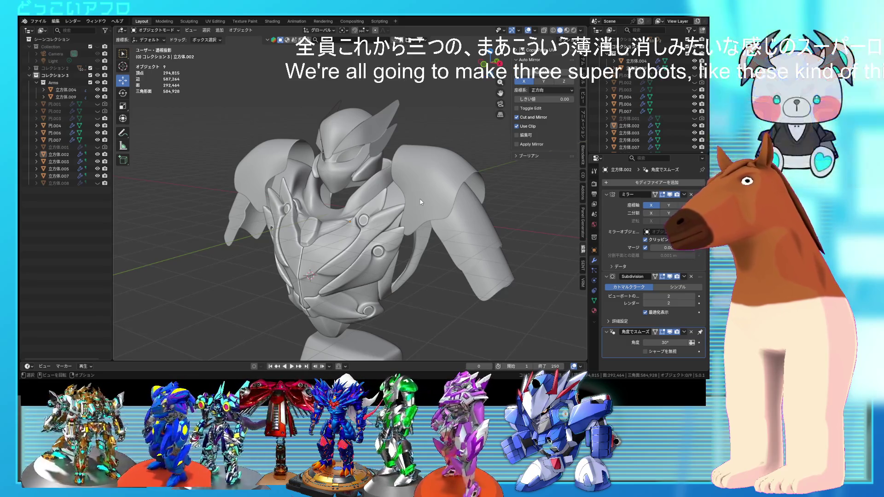
{"action": "mouse_move", "coordinate": [420, 202]}
{"action": "middle_mouse_down"}
{"action": "mouse_move", "coordinate": [462, 203]}
{"action": "mouse_move", "coordinate": [452, 241]}
{"action": "mouse_move", "coordinate": [428, 196]}
{"action": "middle_mouse_up"}
{"action": "scroll", "coordinate": [462, 201], "scroll_direction": "up", "scroll_amount": 3}
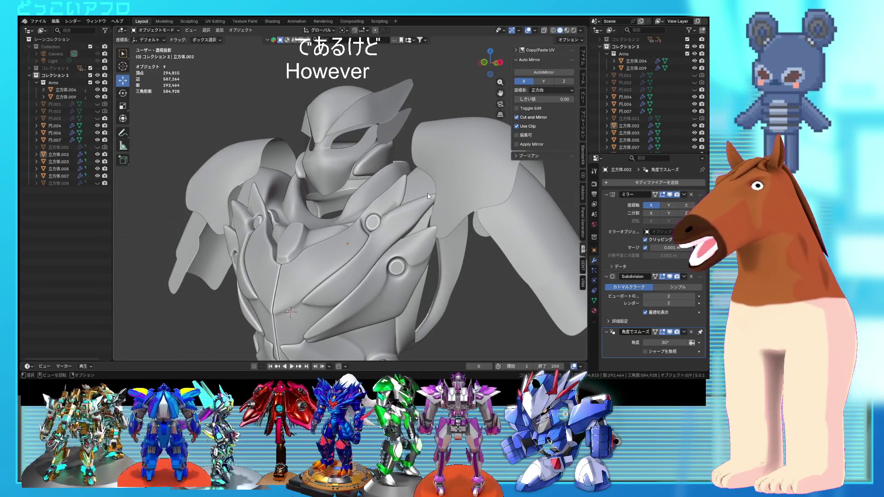
{"action": "mouse_move", "coordinate": [427, 192]}
{"action": "middle_mouse_down"}
{"action": "mouse_move", "coordinate": [457, 225]}
{"action": "mouse_move", "coordinate": [452, 214]}
{"action": "mouse_move", "coordinate": [415, 216]}
{"action": "mouse_move", "coordinate": [445, 231]}
{"action": "mouse_move", "coordinate": [401, 239]}
{"action": "mouse_move", "coordinate": [412, 195]}
{"action": "middle_mouse_up"}
{"action": "scroll", "coordinate": [415, 217], "scroll_direction": "up", "scroll_amount": 3}
{"action": "left_click", "coordinate": [460, 229]}
{"action": "key", "text": "Tab"}
{"action": "scroll", "coordinate": [402, 239], "scroll_direction": "down", "scroll_amount": 4}
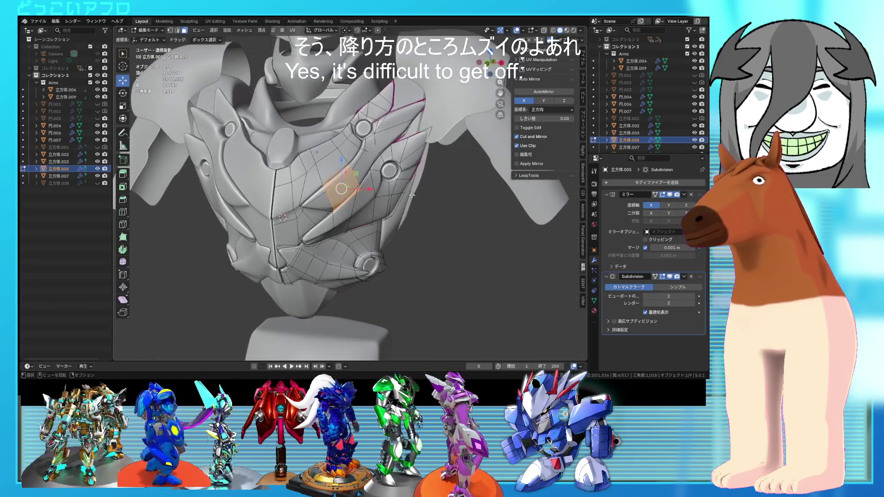
Switch to editing the inner chest block 立方体.002 and save 11.blend.
{"action": "key", "text": "Tab"}
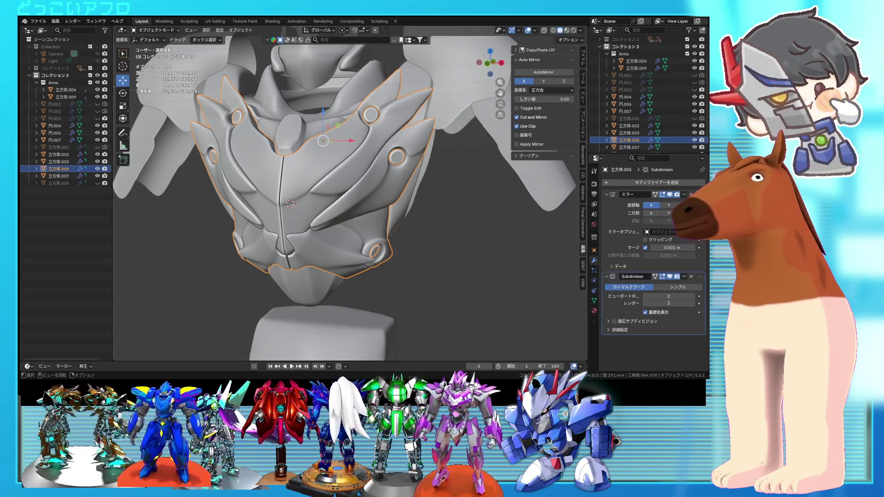
{"action": "mouse_move", "coordinate": [389, 157]}
{"action": "middle_mouse_down"}
{"action": "mouse_move", "coordinate": [408, 152]}
{"action": "mouse_move", "coordinate": [413, 133]}
{"action": "mouse_move", "coordinate": [420, 136]}
{"action": "mouse_move", "coordinate": [397, 158]}
{"action": "middle_mouse_up"}
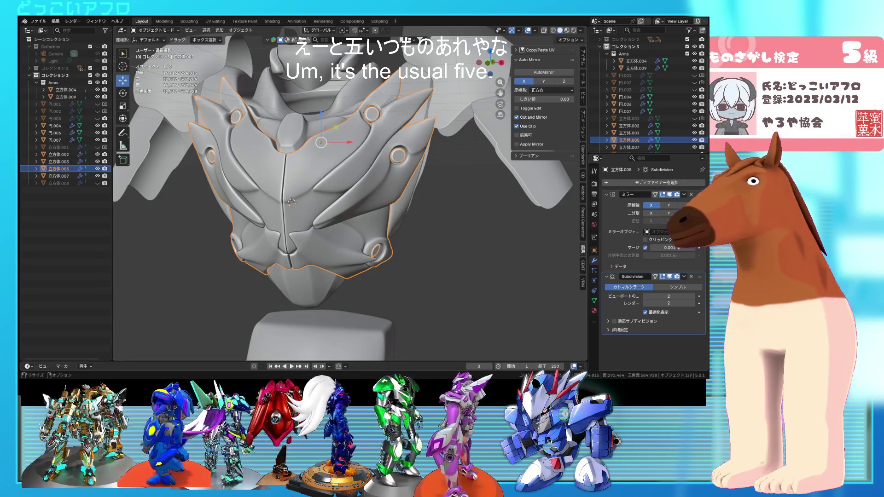
{"action": "mouse_move", "coordinate": [387, 225]}
{"action": "middle_mouse_down"}
{"action": "mouse_move", "coordinate": [358, 226]}
{"action": "mouse_move", "coordinate": [366, 180]}
{"action": "mouse_move", "coordinate": [372, 222]}
{"action": "mouse_move", "coordinate": [341, 237]}
{"action": "mouse_move", "coordinate": [398, 236]}
{"action": "mouse_move", "coordinate": [367, 223]}
{"action": "mouse_move", "coordinate": [412, 258]}
{"action": "mouse_move", "coordinate": [323, 194]}
{"action": "mouse_move", "coordinate": [409, 213]}
{"action": "middle_mouse_up"}
{"action": "left_click", "coordinate": [363, 230]}
{"action": "key", "text": "Tab"}
{"action": "key", "text": "ctrl+s"}
{"action": "scroll", "coordinate": [373, 228], "scroll_direction": "down", "scroll_amount": 3}
Back in Object Mode, hide the outer plate 立方体.005 to expose the vented inner chest.
{"action": "key", "text": "Tab"}
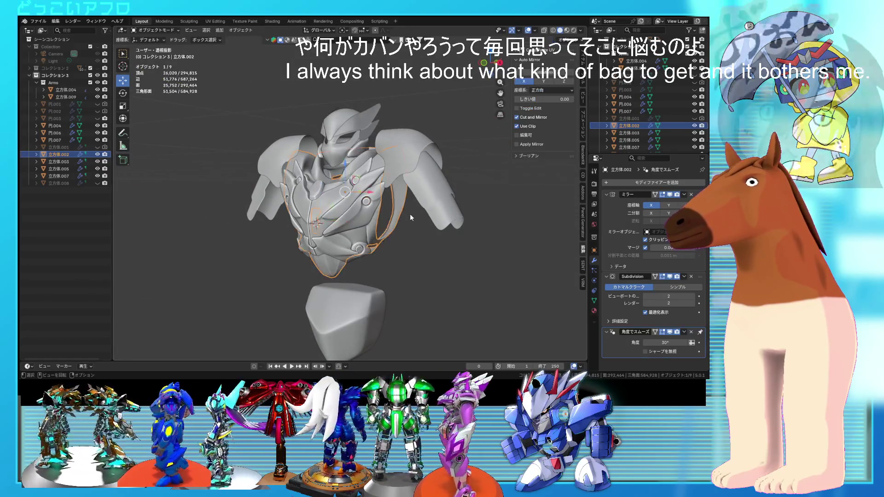
{"action": "scroll", "coordinate": [410, 214], "scroll_direction": "up", "scroll_amount": 3}
{"action": "mouse_move", "coordinate": [429, 222]}
{"action": "middle_mouse_down"}
{"action": "mouse_move", "coordinate": [440, 228]}
{"action": "mouse_move", "coordinate": [428, 226]}
{"action": "middle_mouse_up"}
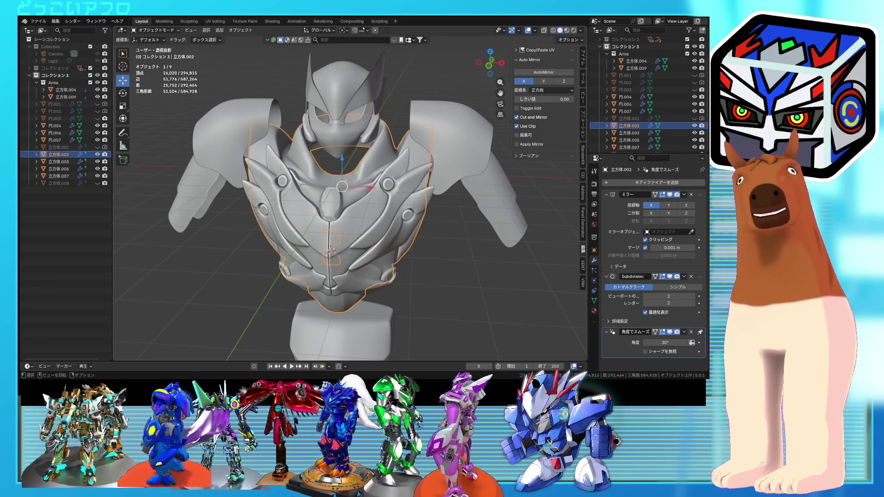
{"action": "mouse_move", "coordinate": [331, 211]}
{"action": "middle_mouse_down"}
{"action": "mouse_move", "coordinate": [368, 233]}
{"action": "mouse_move", "coordinate": [392, 198]}
{"action": "middle_mouse_up"}
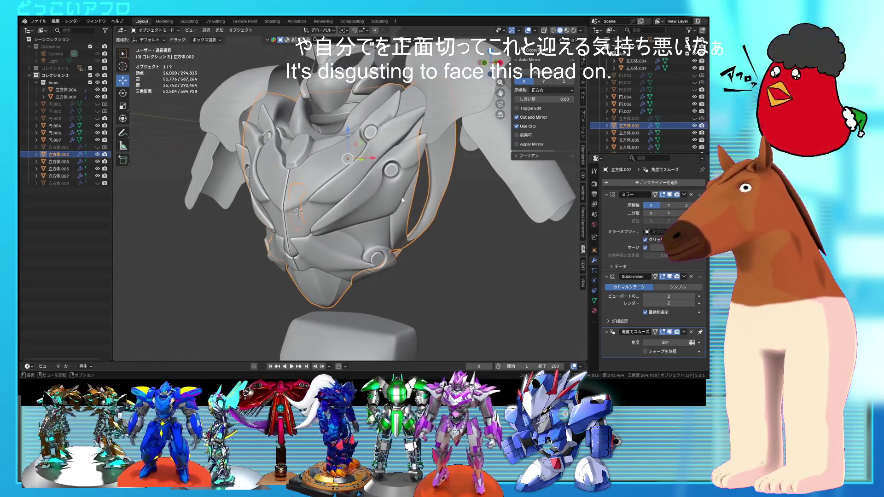
{"action": "left_click", "coordinate": [394, 193]}
{"action": "left_click", "coordinate": [694, 140]}
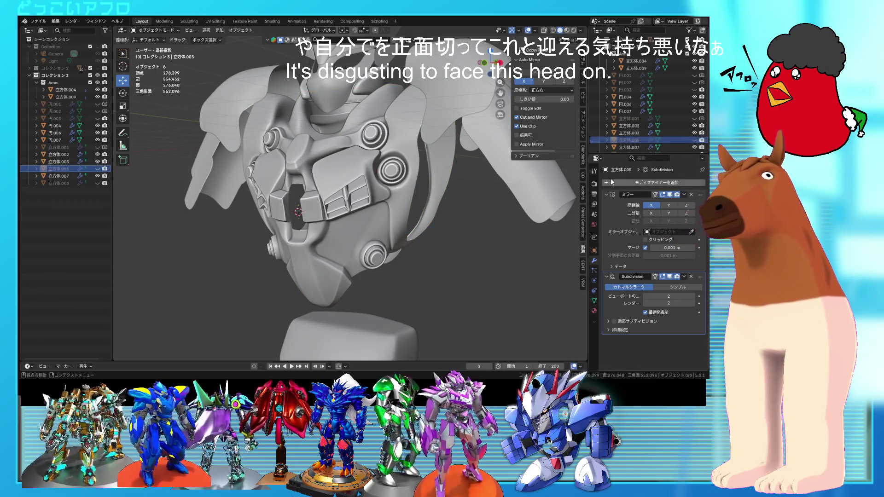
Turn the torso to face forward and bring up the Recent Files list.
{"action": "mouse_move", "coordinate": [530, 197]}
{"action": "middle_mouse_down"}
{"action": "mouse_move", "coordinate": [440, 205]}
{"action": "mouse_move", "coordinate": [436, 170]}
{"action": "mouse_move", "coordinate": [404, 179]}
{"action": "middle_mouse_up"}
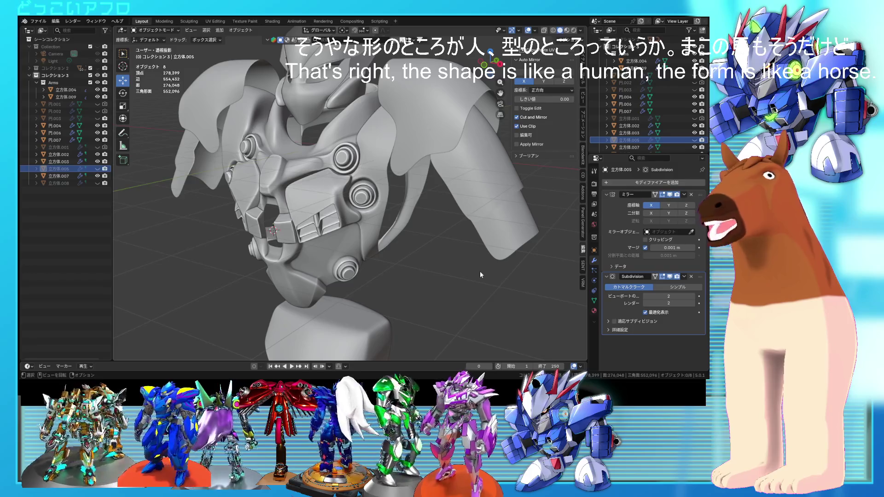
{"action": "mouse_move", "coordinate": [458, 267]}
{"action": "middle_mouse_down"}
{"action": "mouse_move", "coordinate": [416, 268]}
{"action": "mouse_move", "coordinate": [443, 268]}
{"action": "middle_mouse_up"}
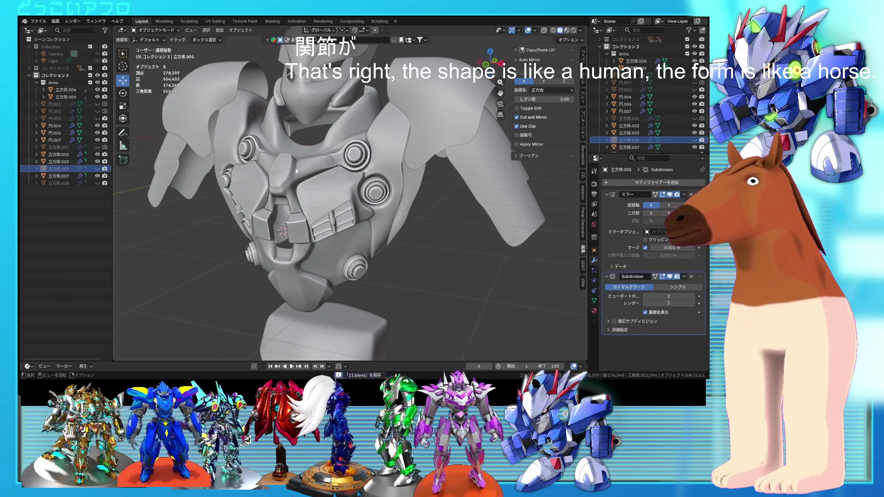
{"action": "left_click", "coordinate": [38, 21]}
{"action": "mouse_move", "coordinate": [83, 43]}
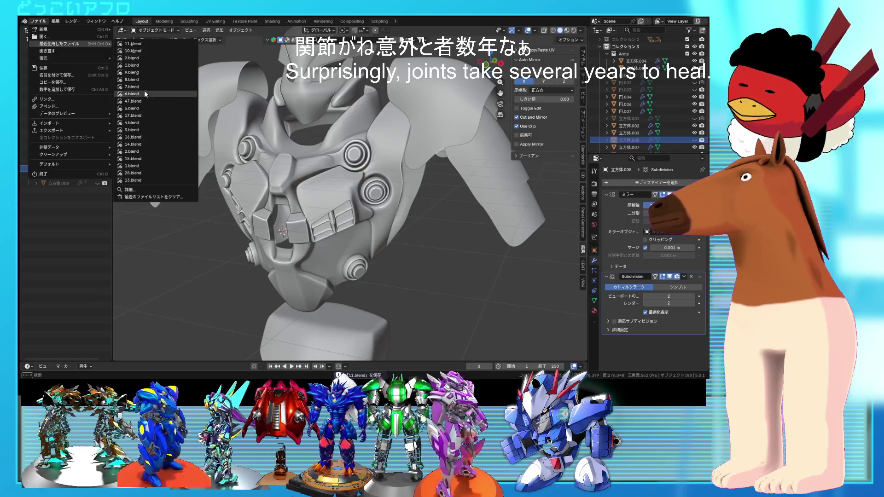
Open 17.blend, view the horse in Rendered shading with overlays, and select upper_leg.L.
{"action": "left_click", "coordinate": [143, 116]}
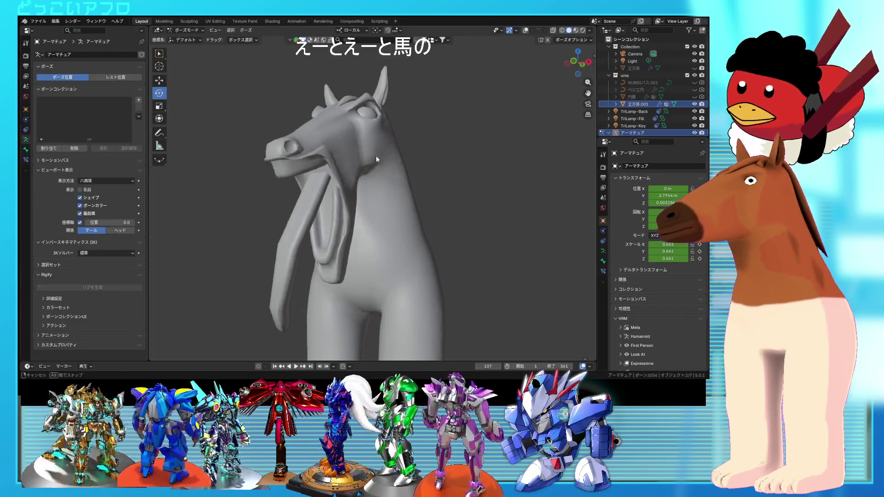
{"action": "middle_click_drag", "start_coordinate": [375, 155], "coordinate": [449, 119]}
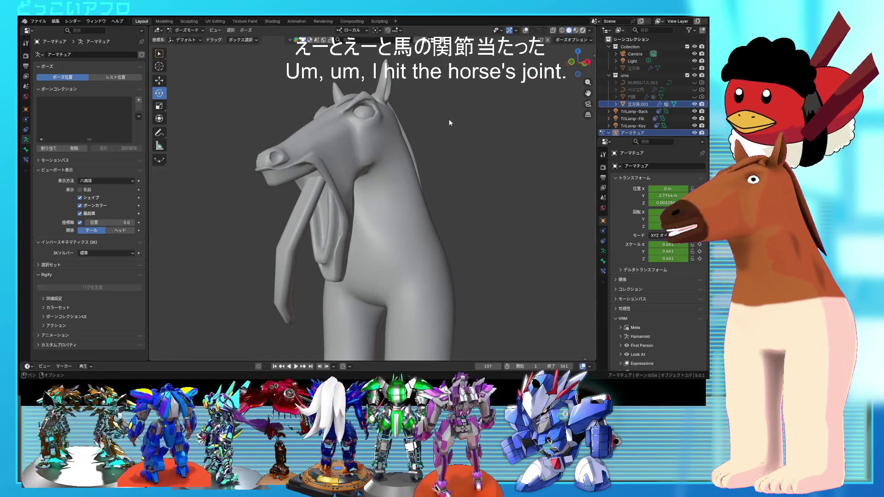
{"action": "key", "text": "z"}
{"action": "mouse_move", "coordinate": [463, 132]}
{"action": "middle_mouse_down"}
{"action": "mouse_move", "coordinate": [464, 145]}
{"action": "mouse_move", "coordinate": [505, 160]}
{"action": "mouse_move", "coordinate": [433, 137]}
{"action": "mouse_move", "coordinate": [500, 117]}
{"action": "middle_mouse_up"}
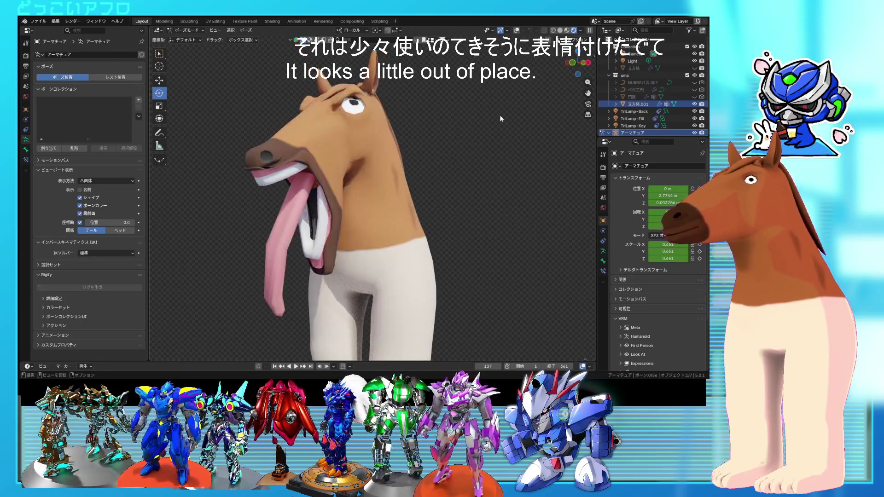
{"action": "left_click", "coordinate": [516, 30]}
{"action": "mouse_move", "coordinate": [414, 193]}
{"action": "middle_mouse_down"}
{"action": "mouse_move", "coordinate": [380, 225]}
{"action": "mouse_move", "coordinate": [415, 255]}
{"action": "mouse_move", "coordinate": [450, 250]}
{"action": "mouse_move", "coordinate": [383, 247]}
{"action": "mouse_move", "coordinate": [417, 248]}
{"action": "mouse_move", "coordinate": [445, 210]}
{"action": "middle_mouse_up"}
{"action": "left_click", "coordinate": [388, 251]}
Rotate the upper_leg.L bone to swing the leg forward, viewing it without overlays.
{"action": "key", "text": "r"}
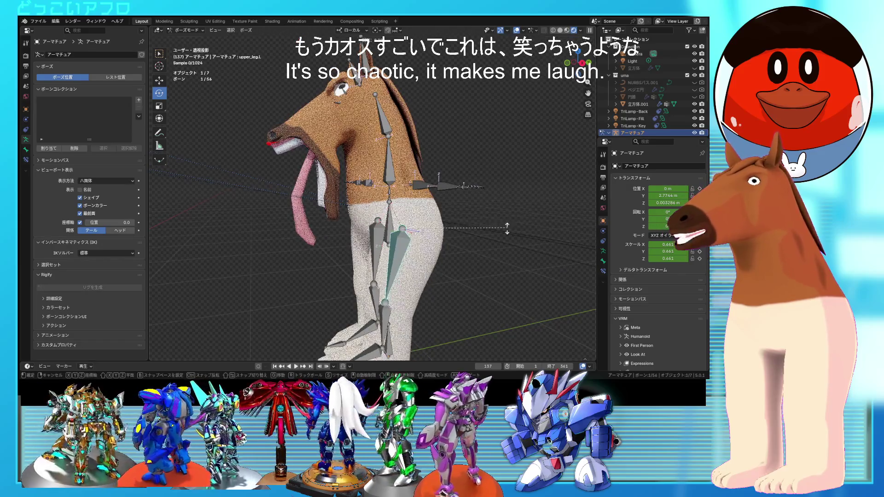
{"action": "key", "text": "Escape"}
{"action": "key", "text": "r"}
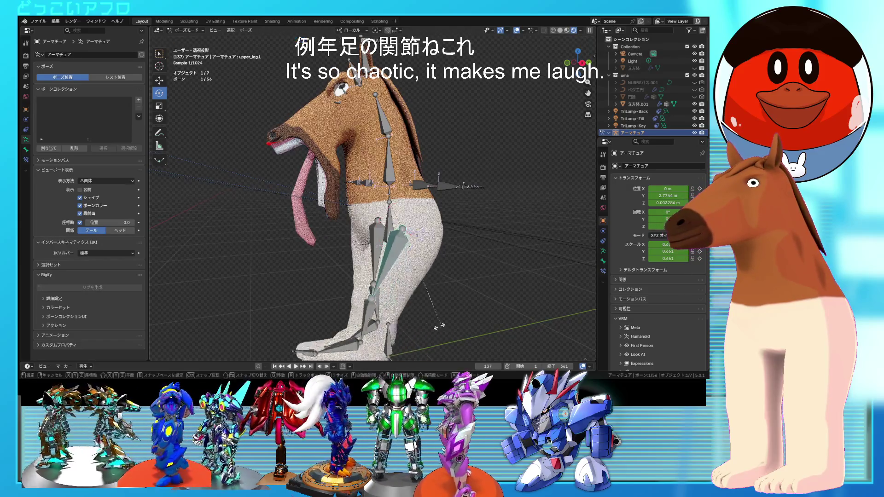
{"action": "left_click", "coordinate": [470, 197]}
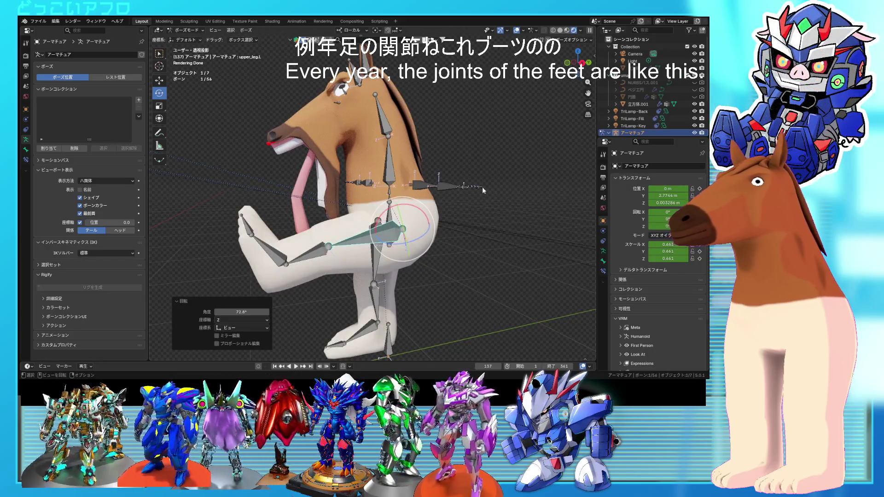
{"action": "left_click", "coordinate": [516, 30]}
{"action": "mouse_move", "coordinate": [488, 203]}
{"action": "middle_mouse_down"}
{"action": "mouse_move", "coordinate": [512, 213]}
{"action": "mouse_move", "coordinate": [419, 242]}
{"action": "middle_mouse_up"}
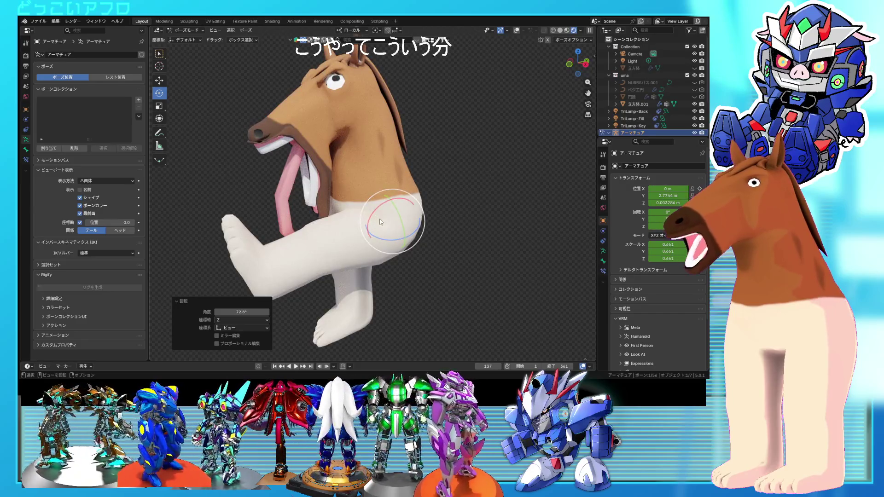
{"action": "left_click", "coordinate": [560, 31]}
{"action": "mouse_move", "coordinate": [483, 184]}
{"action": "middle_mouse_down"}
{"action": "mouse_move", "coordinate": [434, 194]}
{"action": "mouse_move", "coordinate": [450, 193]}
{"action": "middle_mouse_up"}
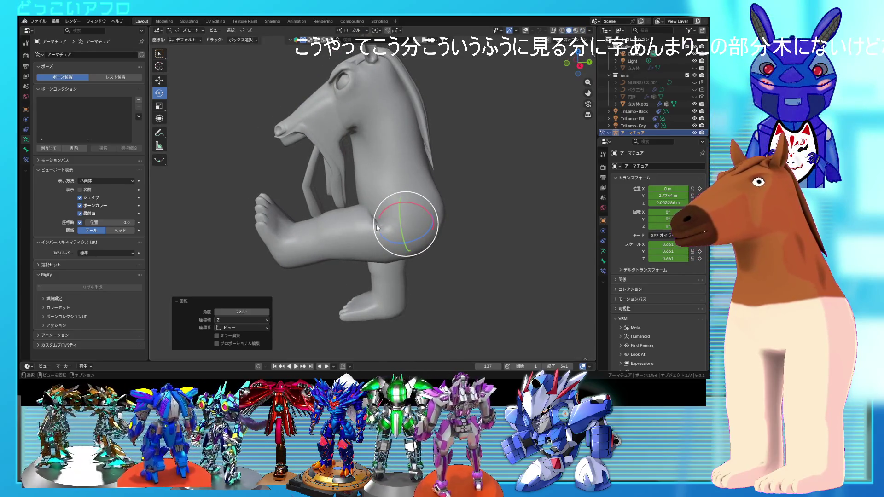
Set the leg bone rotation to -78.8° Local and review it rendered without overlays.
{"action": "mouse_move", "coordinate": [387, 241]}
{"action": "left_mouse_down"}
{"action": "mouse_move", "coordinate": [405, 258]}
{"action": "mouse_move", "coordinate": [429, 251]}
{"action": "left_mouse_up"}
{"action": "mouse_move", "coordinate": [428, 251]}
{"action": "middle_mouse_down"}
{"action": "mouse_move", "coordinate": [528, 229]}
{"action": "mouse_move", "coordinate": [365, 240]}
{"action": "middle_mouse_up"}
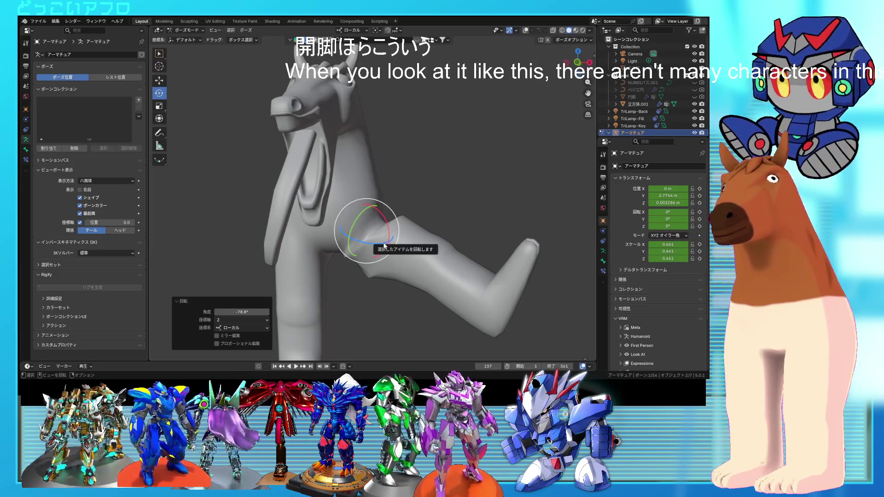
{"action": "middle_click_drag", "start_coordinate": [399, 243], "coordinate": [377, 240]}
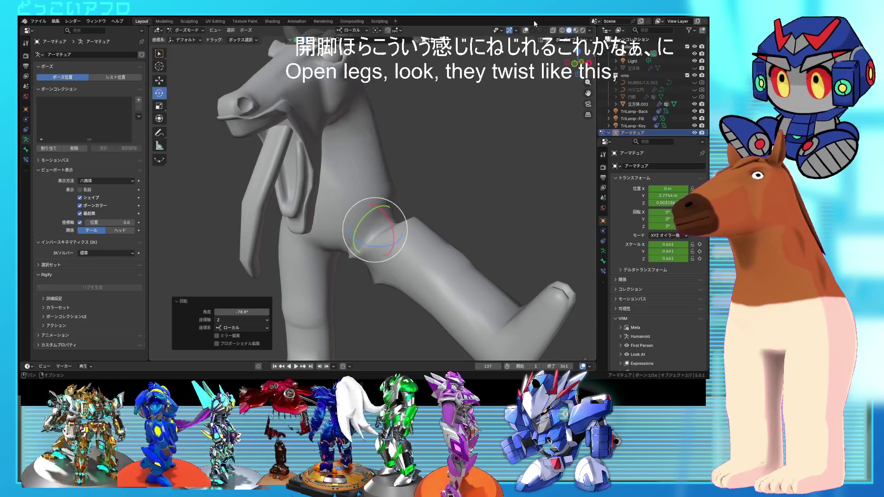
{"action": "left_click", "coordinate": [526, 31]}
{"action": "middle_click_drag", "start_coordinate": [427, 85], "coordinate": [423, 122]}
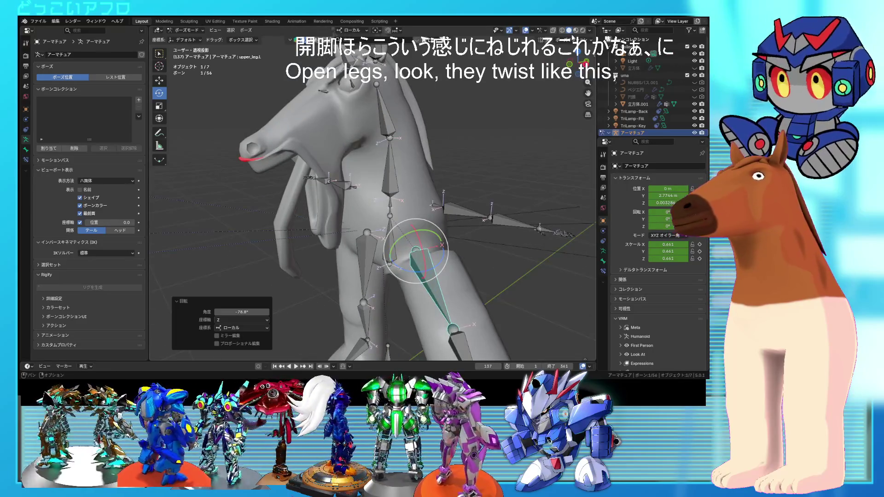
{"action": "key", "text": "z"}
{"action": "mouse_move", "coordinate": [445, 152]}
{"action": "middle_mouse_down"}
{"action": "mouse_move", "coordinate": [414, 157]}
{"action": "mouse_move", "coordinate": [489, 156]}
{"action": "middle_mouse_up"}
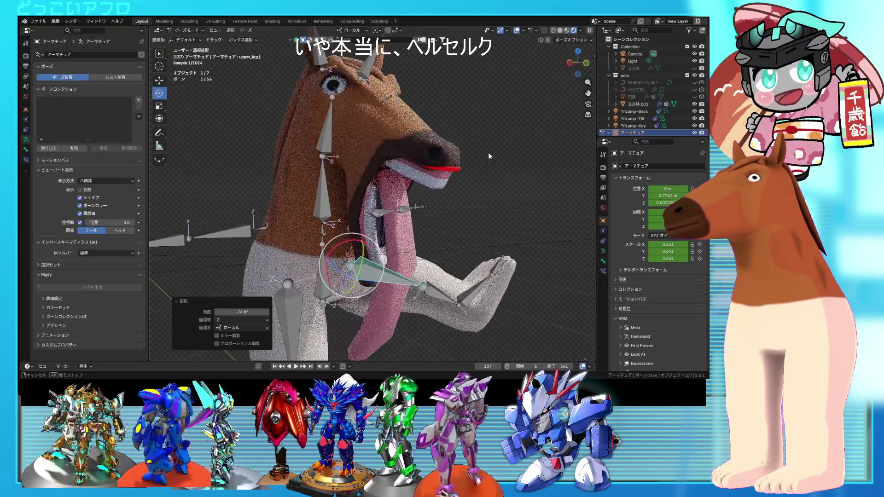
{"action": "left_click", "coordinate": [516, 31]}
{"action": "mouse_move", "coordinate": [428, 175]}
{"action": "middle_mouse_down"}
{"action": "mouse_move", "coordinate": [376, 170]}
{"action": "mouse_move", "coordinate": [425, 190]}
{"action": "mouse_move", "coordinate": [394, 181]}
{"action": "middle_mouse_up"}
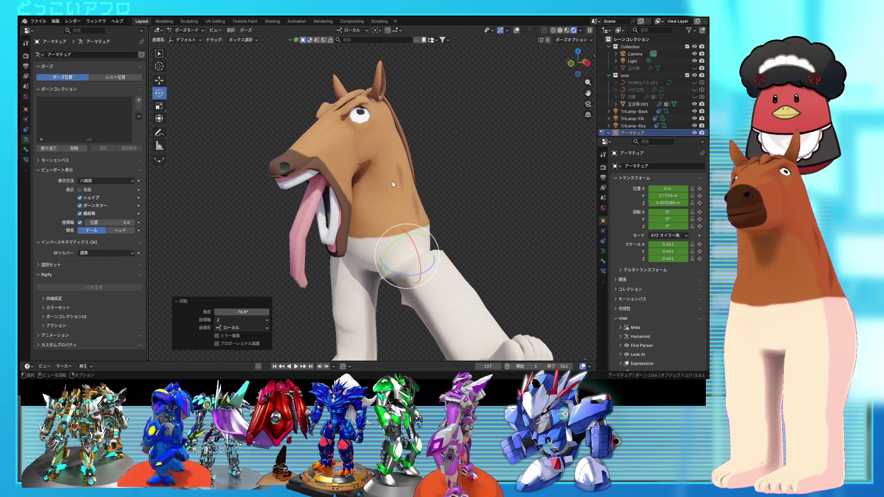
Try rotating the leg bone around its Z and X rings, then undo the rotation.
{"action": "middle_click_drag", "start_coordinate": [509, 267], "coordinate": [513, 262]}
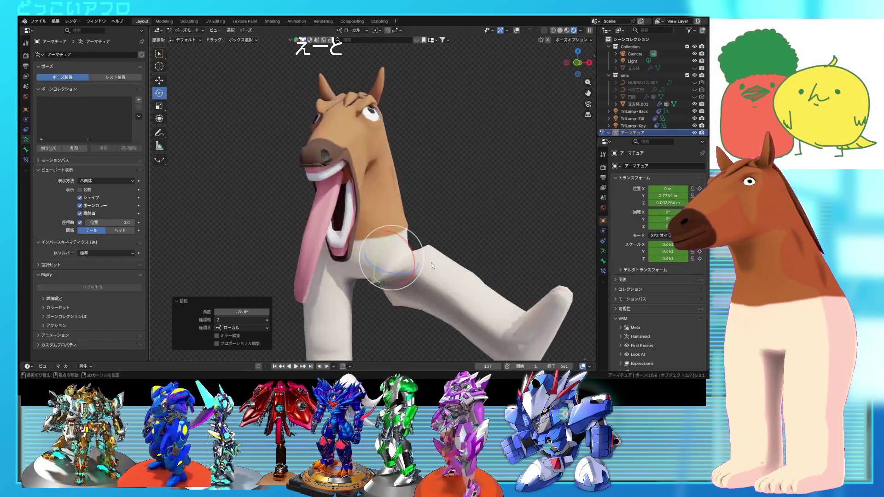
{"action": "middle_click_drag", "start_coordinate": [431, 266], "coordinate": [404, 241]}
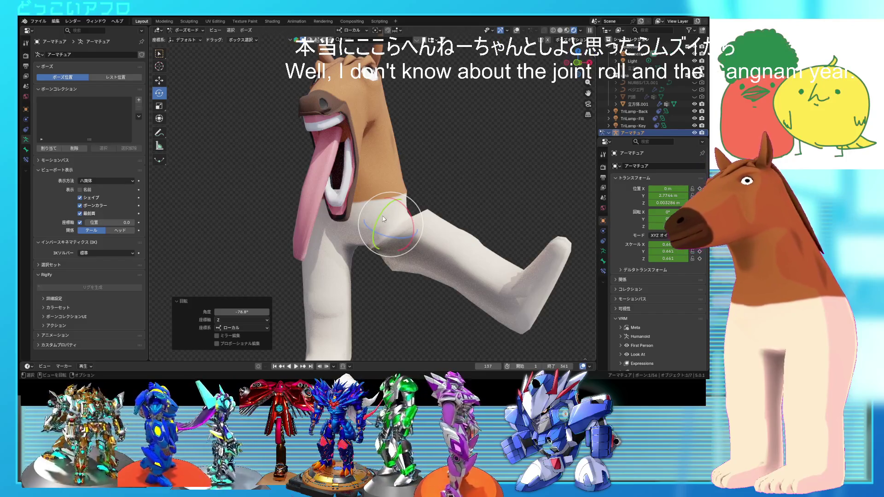
{"action": "left_click_drag", "start_coordinate": [383, 218], "coordinate": [380, 235]}
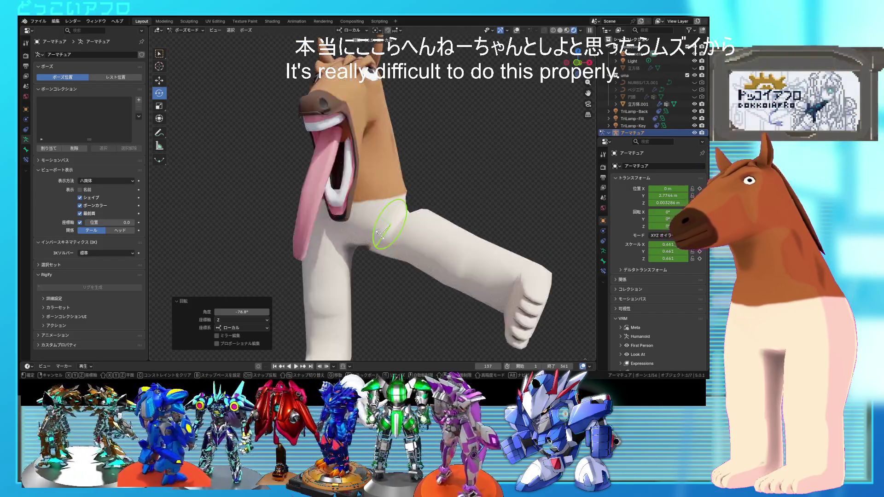
{"action": "middle_click_drag", "start_coordinate": [440, 240], "coordinate": [419, 221]}
{"action": "mouse_move", "coordinate": [421, 220]}
{"action": "left_mouse_down"}
{"action": "mouse_move", "coordinate": [427, 261]}
{"action": "mouse_move", "coordinate": [454, 239]}
{"action": "mouse_move", "coordinate": [458, 195]}
{"action": "mouse_move", "coordinate": [448, 186]}
{"action": "mouse_move", "coordinate": [460, 252]}
{"action": "left_mouse_up"}
{"action": "mouse_move", "coordinate": [459, 252]}
{"action": "middle_mouse_down"}
{"action": "mouse_move", "coordinate": [458, 267]}
{"action": "mouse_move", "coordinate": [395, 273]}
{"action": "mouse_move", "coordinate": [452, 238]}
{"action": "middle_mouse_up"}
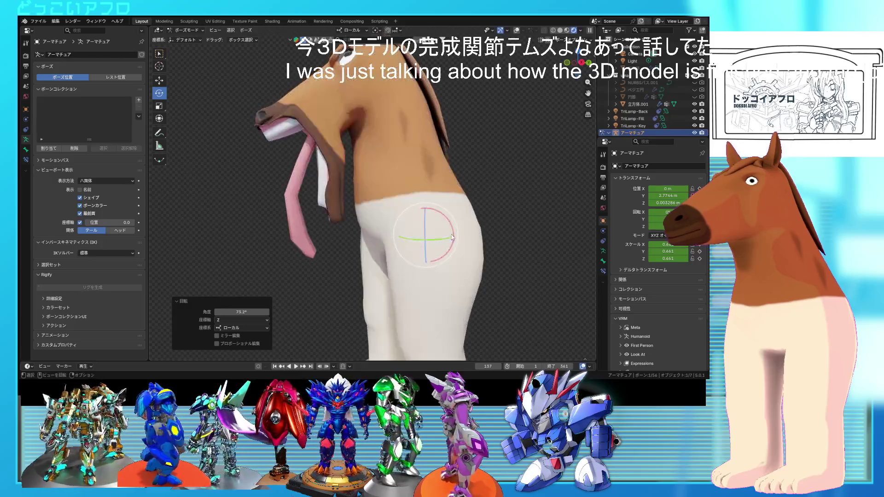
{"action": "left_click_drag", "start_coordinate": [452, 229], "coordinate": [442, 265]}
{"action": "mouse_move", "coordinate": [442, 265]}
{"action": "middle_mouse_down"}
{"action": "mouse_move", "coordinate": [506, 292]}
{"action": "mouse_move", "coordinate": [412, 265]}
{"action": "middle_mouse_up"}
{"action": "middle_click_drag", "start_coordinate": [390, 227], "coordinate": [411, 228]}
{"action": "key", "text": "ctrl+z"}
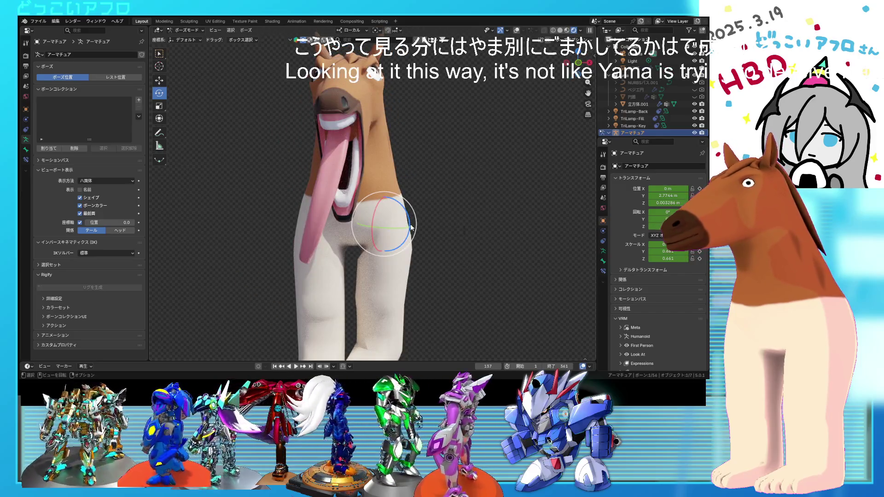
Rotate the leg bone about -24° so the raised leg angles outward.
{"action": "left_click_drag", "start_coordinate": [411, 227], "coordinate": [428, 248]}
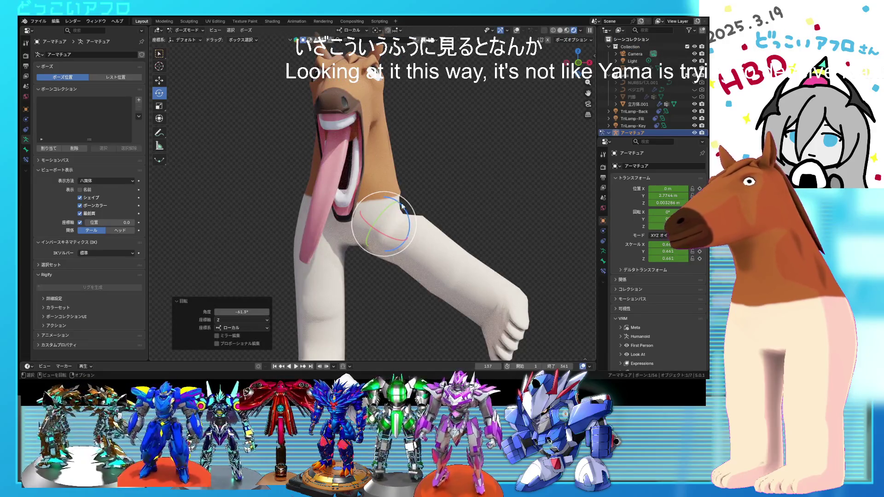
{"action": "mouse_move", "coordinate": [417, 227]}
{"action": "middle_mouse_down"}
{"action": "mouse_move", "coordinate": [399, 250]}
{"action": "mouse_move", "coordinate": [394, 230]}
{"action": "mouse_move", "coordinate": [391, 248]}
{"action": "mouse_move", "coordinate": [402, 259]}
{"action": "mouse_move", "coordinate": [395, 268]}
{"action": "mouse_move", "coordinate": [464, 258]}
{"action": "middle_mouse_up"}
{"action": "key", "text": "r"}
{"action": "left_click", "coordinate": [404, 232]}
{"action": "scroll", "coordinate": [465, 258], "scroll_direction": "up", "scroll_amount": 4}
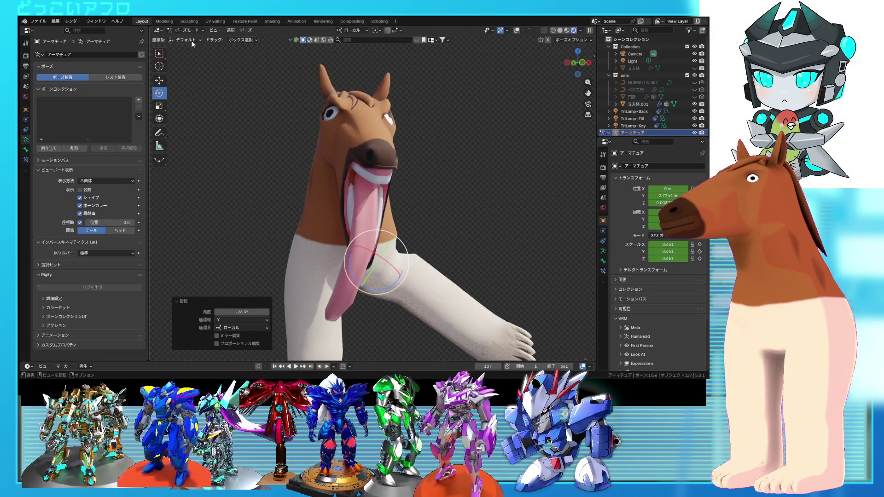
{"action": "mouse_move", "coordinate": [157, 30]}
{"action": "left_click", "coordinate": [41, 20]}
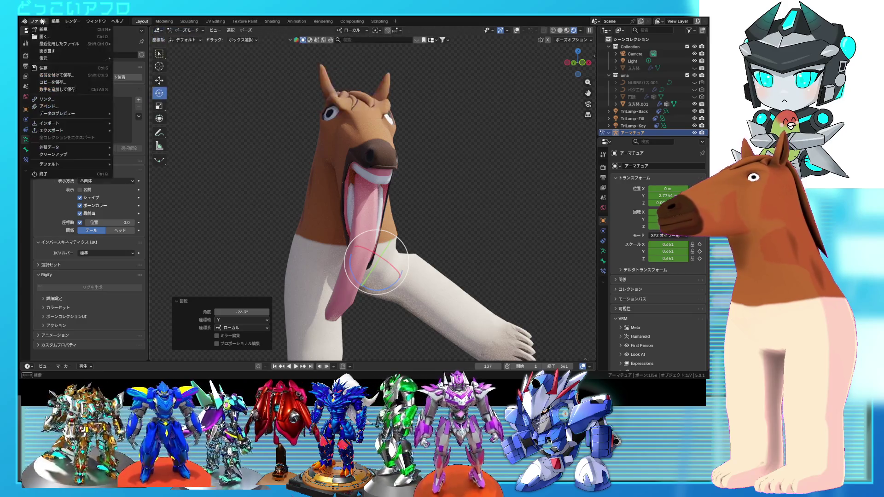
Reopen 11.blend from Open Recent, discarding the horse scene's changes.
{"action": "mouse_move", "coordinate": [62, 44]}
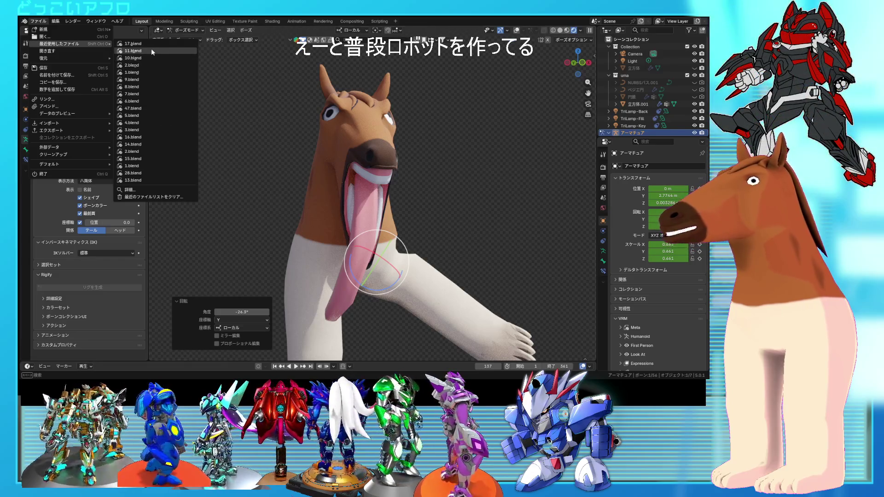
{"action": "left_click", "coordinate": [151, 48]}
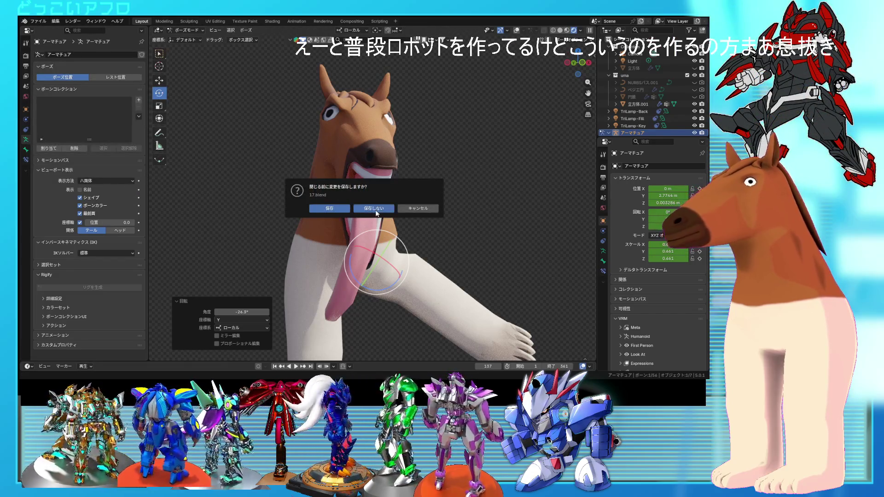
{"action": "left_click", "coordinate": [374, 209]}
{"action": "mouse_move", "coordinate": [458, 231]}
{"action": "middle_mouse_down"}
{"action": "mouse_move", "coordinate": [446, 216]}
{"action": "mouse_move", "coordinate": [463, 221]}
{"action": "middle_mouse_up"}
{"action": "scroll", "coordinate": [378, 210], "scroll_direction": "up", "scroll_amount": 3}
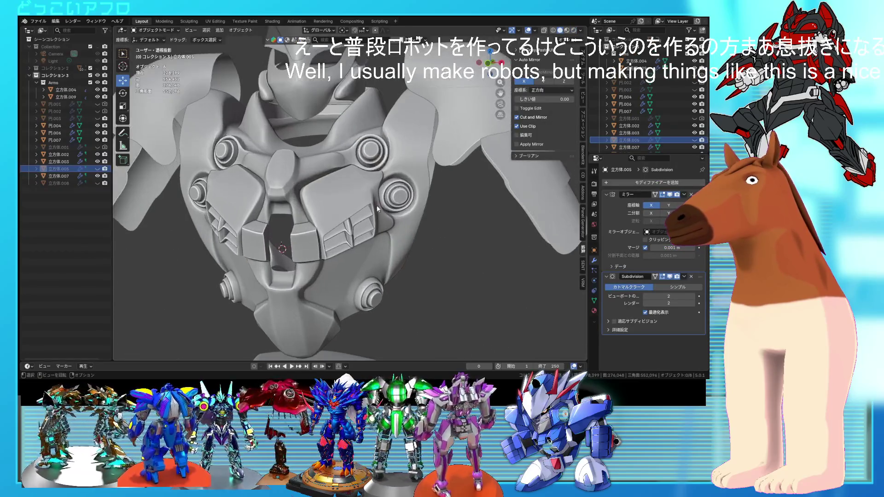
In Edit Mode on 立方体.002, add an edge loop slid near the panel edge.
{"action": "left_click", "coordinate": [377, 208]}
{"action": "key", "text": "Tab"}
{"action": "scroll", "coordinate": [371, 193], "scroll_direction": "up", "scroll_amount": 3}
{"action": "middle_click_drag", "start_coordinate": [371, 194], "coordinate": [317, 205]}
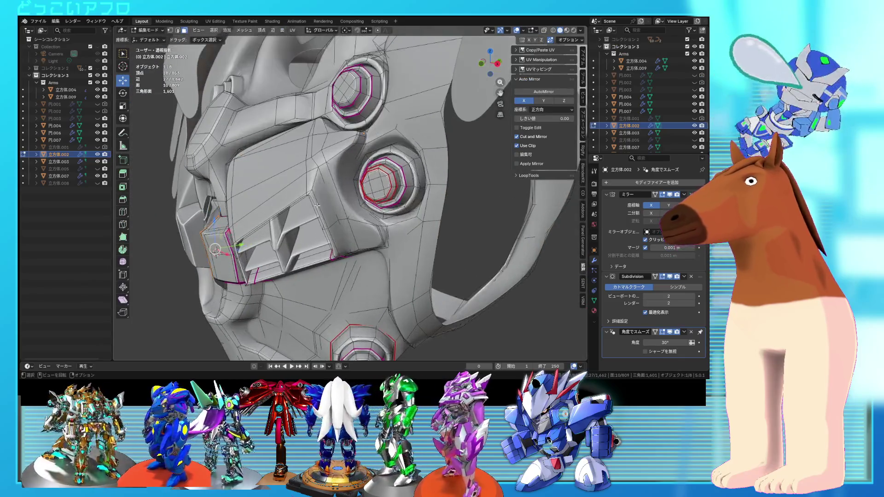
{"action": "scroll", "coordinate": [318, 206], "scroll_direction": "up", "scroll_amount": 2}
{"action": "key", "text": "ctrl+r"}
{"action": "left_click", "coordinate": [312, 184]}
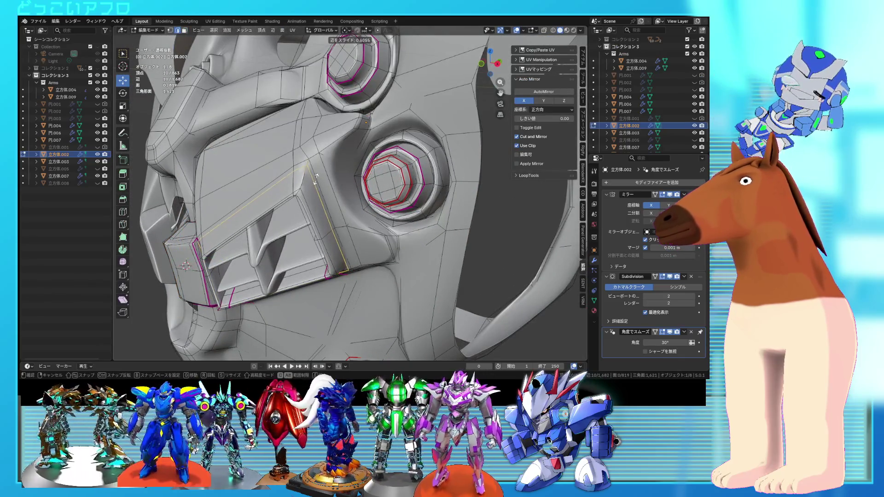
{"action": "left_click", "coordinate": [317, 177]}
{"action": "key", "text": "Tab"}
Adjust a single vertex beside the chest vent.
{"action": "mouse_move", "coordinate": [307, 189]}
{"action": "middle_mouse_down"}
{"action": "mouse_move", "coordinate": [394, 251]}
{"action": "mouse_move", "coordinate": [377, 228]}
{"action": "middle_mouse_up"}
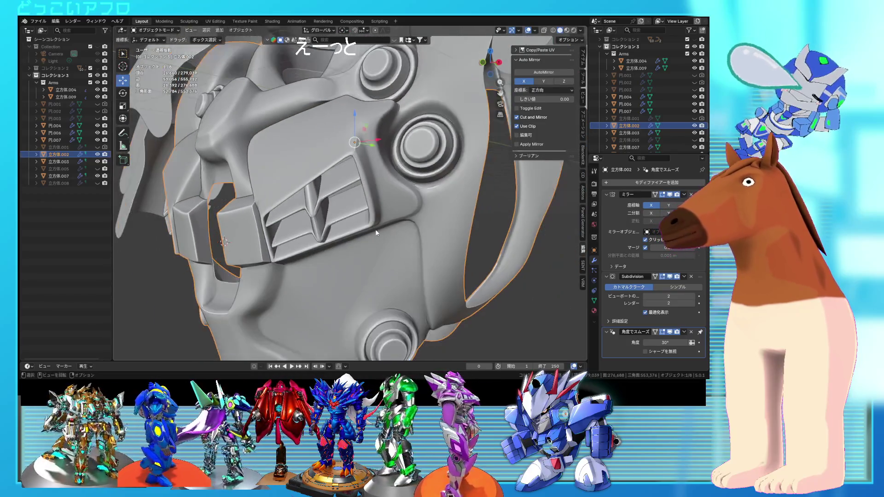
{"action": "key", "text": "Tab"}
{"action": "scroll", "coordinate": [377, 229], "scroll_direction": "up", "scroll_amount": 3}
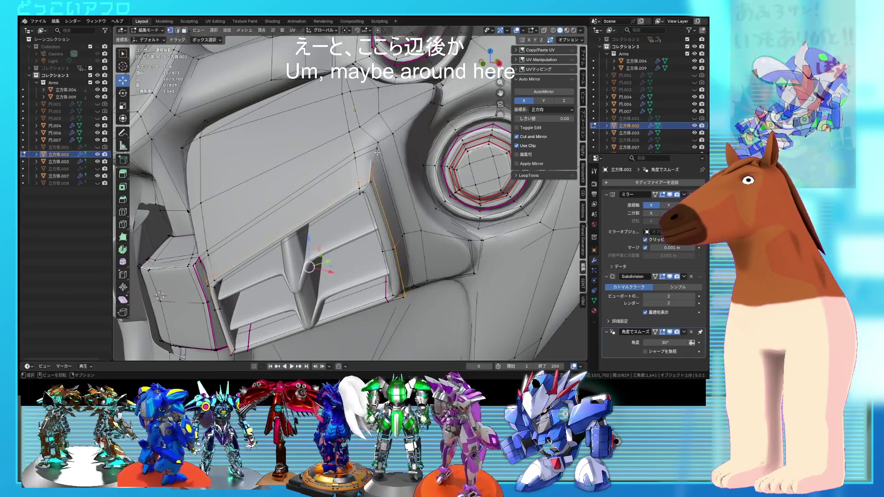
{"action": "left_click", "coordinate": [376, 148]}
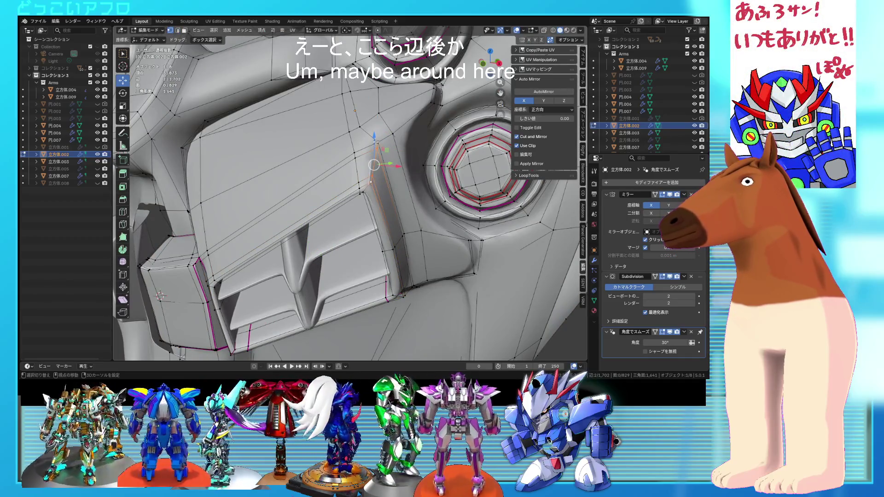
{"action": "mouse_move", "coordinate": [401, 163]}
{"action": "middle_mouse_down"}
{"action": "mouse_move", "coordinate": [423, 174]}
{"action": "mouse_move", "coordinate": [400, 161]}
{"action": "middle_mouse_up"}
{"action": "key", "text": "g"}
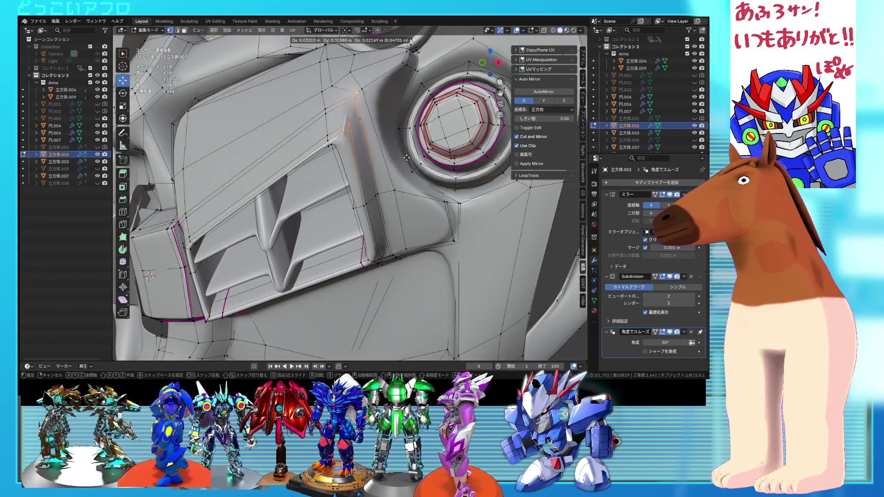
{"action": "key", "text": "Escape"}
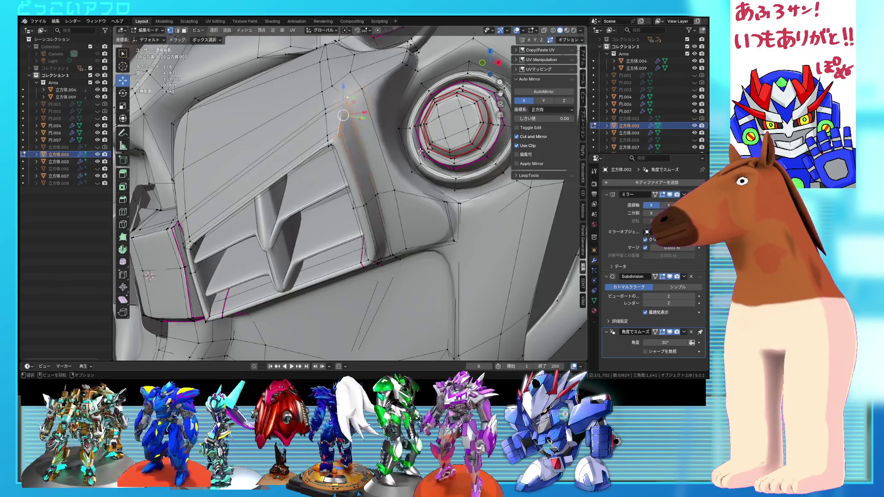
Dissolve the stray edge loop beside the vent and return to Object Mode.
{"action": "left_click", "coordinate": [350, 157], "text": "alt"}
{"action": "key", "text": "x"}
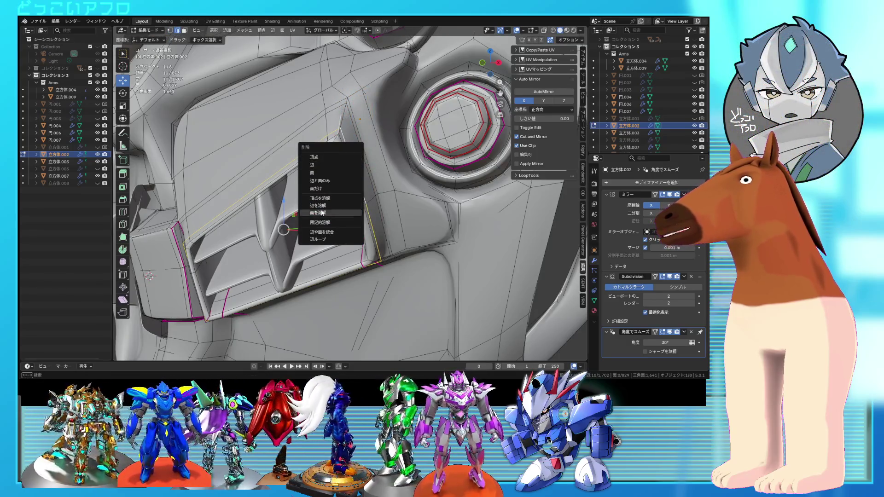
{"action": "left_click", "coordinate": [319, 205]}
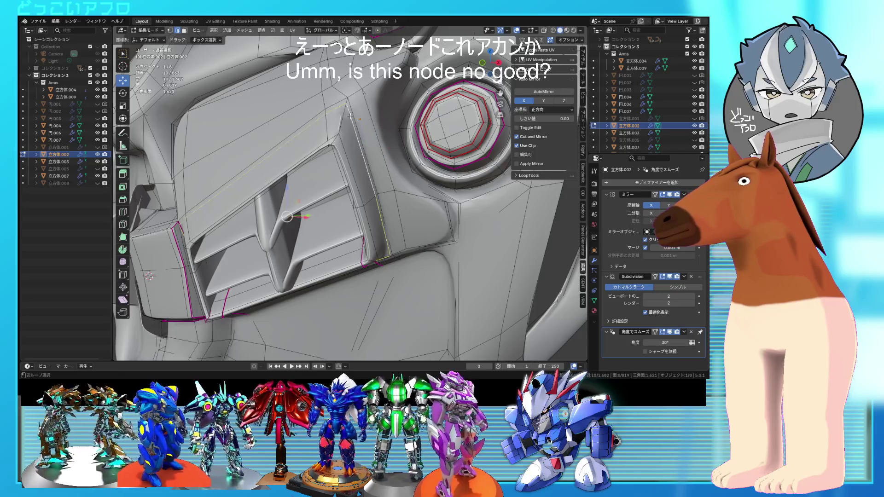
{"action": "middle_click_drag", "start_coordinate": [350, 116], "coordinate": [380, 208]}
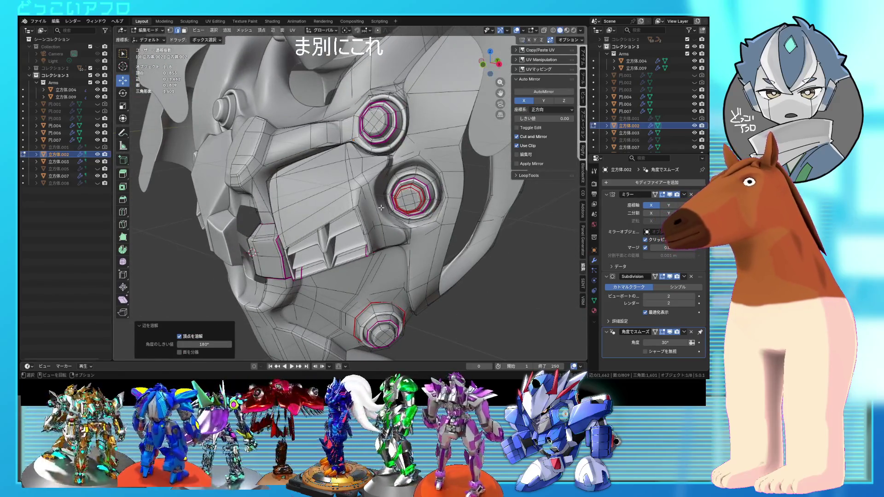
{"action": "scroll", "coordinate": [381, 207], "scroll_direction": "up", "scroll_amount": 3}
{"action": "scroll", "coordinate": [370, 204], "scroll_direction": "down", "scroll_amount": 4}
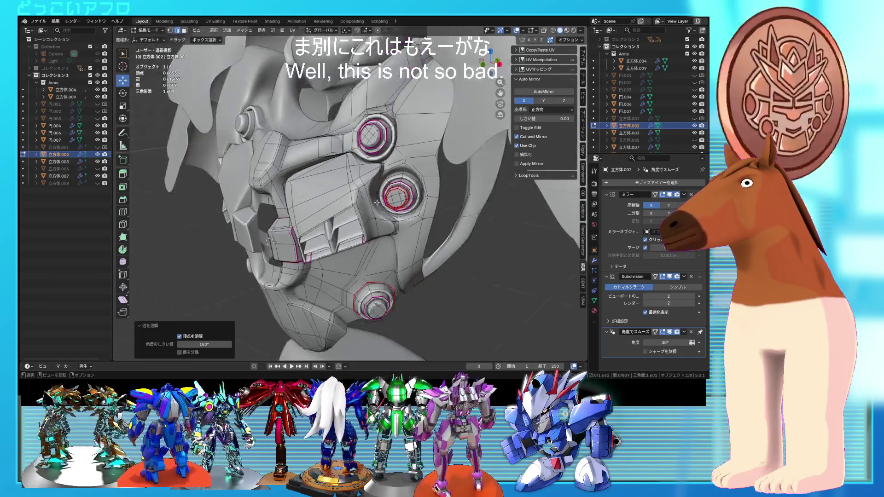
{"action": "mouse_move", "coordinate": [376, 204]}
{"action": "middle_mouse_down"}
{"action": "mouse_move", "coordinate": [416, 205]}
{"action": "mouse_move", "coordinate": [373, 194]}
{"action": "mouse_move", "coordinate": [381, 223]}
{"action": "mouse_move", "coordinate": [426, 211]}
{"action": "mouse_move", "coordinate": [380, 213]}
{"action": "mouse_move", "coordinate": [354, 227]}
{"action": "mouse_move", "coordinate": [347, 212]}
{"action": "mouse_move", "coordinate": [333, 210]}
{"action": "mouse_move", "coordinate": [338, 218]}
{"action": "mouse_move", "coordinate": [387, 197]}
{"action": "mouse_move", "coordinate": [419, 241]}
{"action": "mouse_move", "coordinate": [394, 234]}
{"action": "mouse_move", "coordinate": [409, 198]}
{"action": "mouse_move", "coordinate": [362, 184]}
{"action": "mouse_move", "coordinate": [377, 178]}
{"action": "middle_mouse_up"}
{"action": "scroll", "coordinate": [416, 205], "scroll_direction": "down", "scroll_amount": 3}
{"action": "key", "text": "Tab"}
Inspect the teeth piece 立方体.003 in wireframe, then save the file.
{"action": "scroll", "coordinate": [345, 205], "scroll_direction": "up", "scroll_amount": 4}
{"action": "left_click", "coordinate": [300, 217]}
{"action": "key", "text": "Tab"}
{"action": "key", "text": "shift+z"}
{"action": "key", "text": "Tab"}
{"action": "key", "text": "shift+z"}
{"action": "scroll", "coordinate": [376, 198], "scroll_direction": "down", "scroll_amount": 4}
{"action": "left_click", "coordinate": [415, 237]}
{"action": "scroll", "coordinate": [419, 242], "scroll_direction": "up", "scroll_amount": 2}
{"action": "scroll", "coordinate": [410, 198], "scroll_direction": "up", "scroll_amount": 2}
{"action": "key", "text": "ctrl+s"}
{"action": "scroll", "coordinate": [390, 180], "scroll_direction": "up", "scroll_amount": 2}
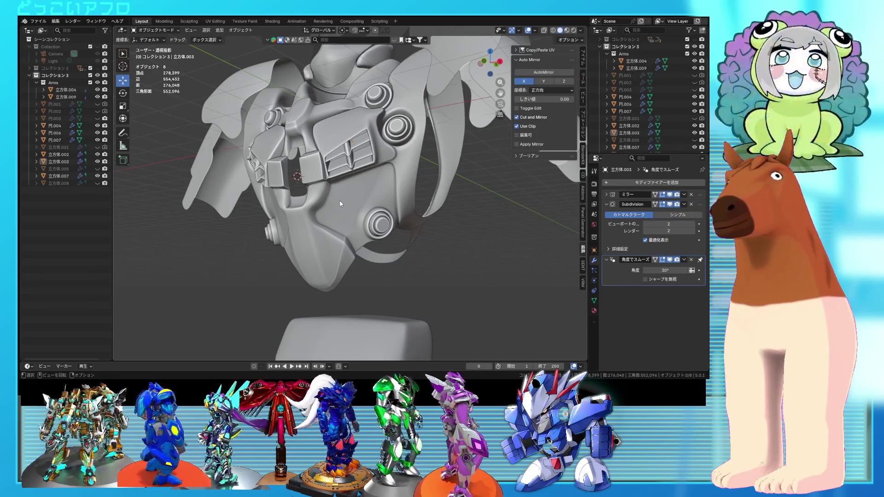
Inspect the torso from front and angled views, then save 11.blend.
{"action": "mouse_move", "coordinate": [343, 124]}
{"action": "middle_mouse_down"}
{"action": "mouse_move", "coordinate": [353, 132]}
{"action": "mouse_move", "coordinate": [361, 194]}
{"action": "middle_mouse_up"}
{"action": "scroll", "coordinate": [358, 216], "scroll_direction": "down", "scroll_amount": 3}
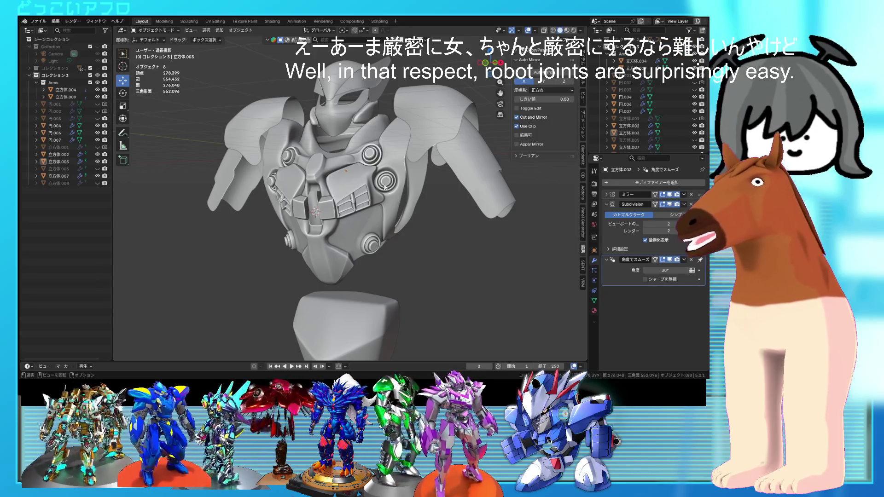
{"action": "mouse_move", "coordinate": [459, 222]}
{"action": "middle_mouse_down"}
{"action": "mouse_move", "coordinate": [433, 222]}
{"action": "mouse_move", "coordinate": [478, 225]}
{"action": "middle_mouse_up"}
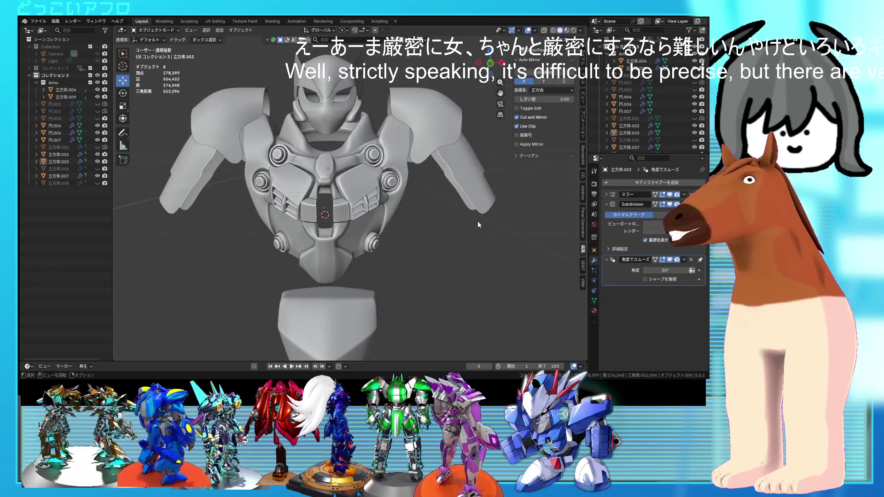
{"action": "mouse_move", "coordinate": [413, 206]}
{"action": "middle_mouse_down"}
{"action": "mouse_move", "coordinate": [436, 148]}
{"action": "mouse_move", "coordinate": [394, 166]}
{"action": "middle_mouse_up"}
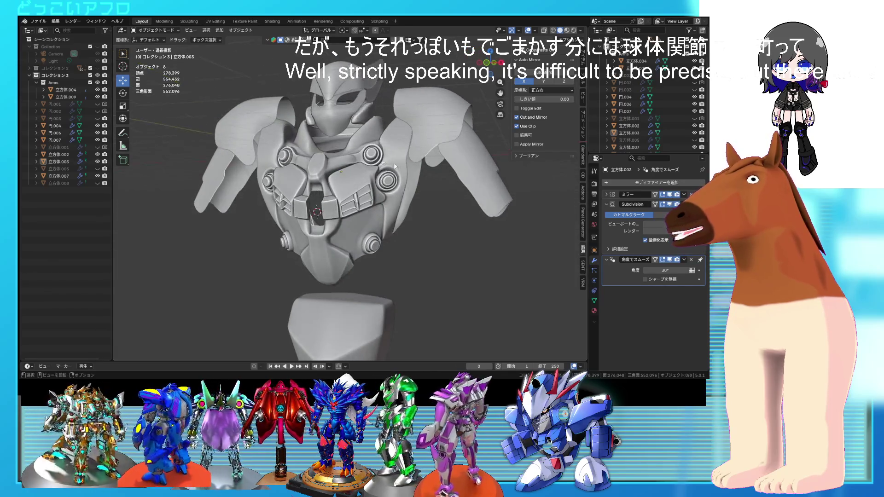
{"action": "scroll", "coordinate": [355, 168], "scroll_direction": "up", "scroll_amount": 3}
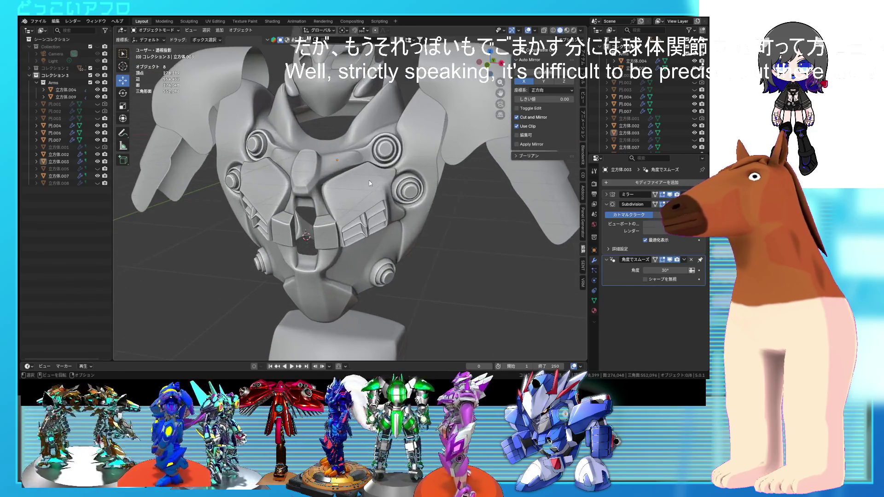
{"action": "key", "text": "ctrl+s"}
From a higher angle, select the chest panel mesh.
{"action": "mouse_move", "coordinate": [370, 182]}
{"action": "middle_mouse_down"}
{"action": "mouse_move", "coordinate": [353, 252]}
{"action": "mouse_move", "coordinate": [380, 252]}
{"action": "mouse_move", "coordinate": [374, 212]}
{"action": "mouse_move", "coordinate": [332, 230]}
{"action": "middle_mouse_up"}
{"action": "scroll", "coordinate": [321, 237], "scroll_direction": "up", "scroll_amount": 5}
{"action": "scroll", "coordinate": [320, 237], "scroll_direction": "down", "scroll_amount": 2}
{"action": "left_click", "coordinate": [322, 235]}
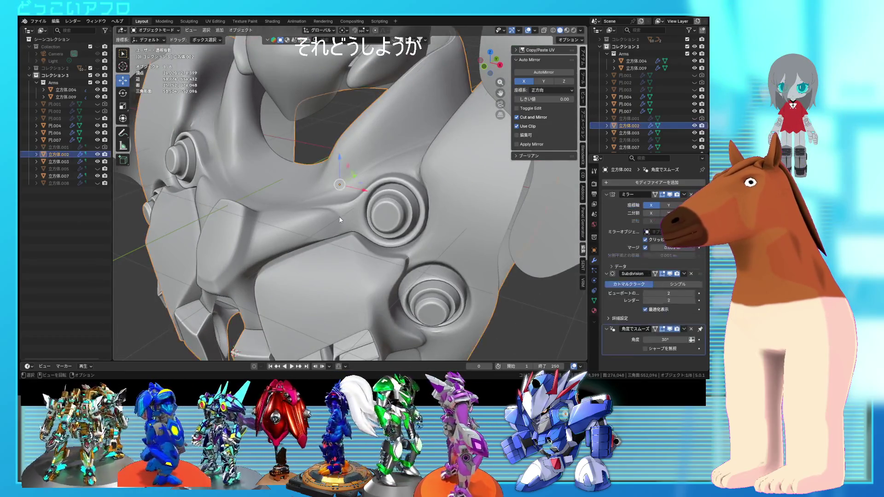
Give the selected edges of the small block beside the chest bolt a full crease.
{"action": "key", "text": "Tab"}
{"action": "scroll", "coordinate": [326, 233], "scroll_direction": "up", "scroll_amount": 3}
{"action": "middle_click_drag", "start_coordinate": [325, 234], "coordinate": [314, 236]}
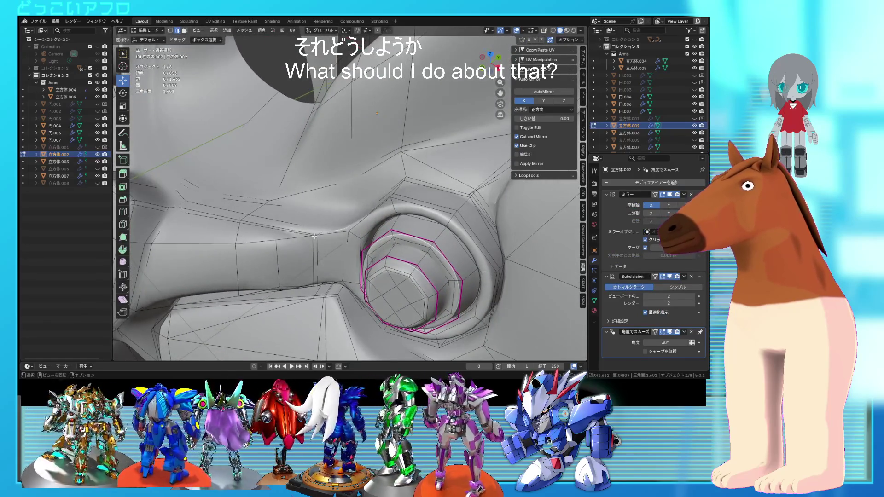
{"action": "left_click", "coordinate": [381, 271]}
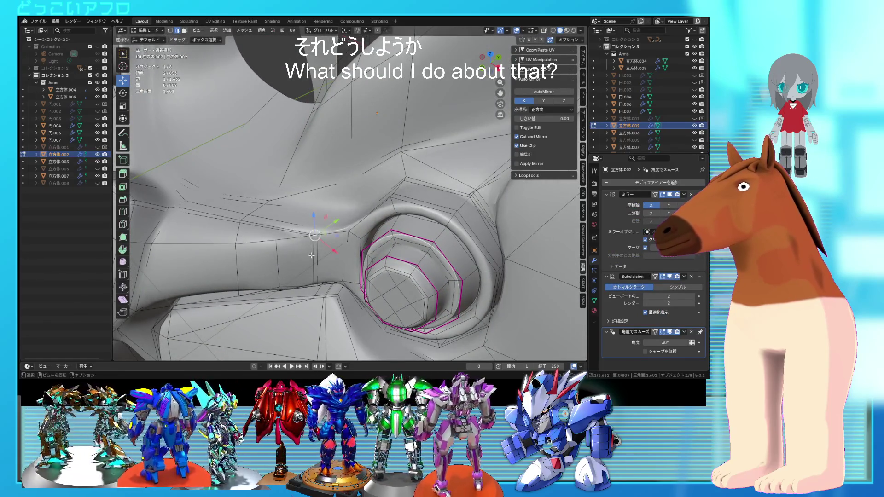
{"action": "mouse_move", "coordinate": [317, 207]}
{"action": "middle_mouse_down"}
{"action": "mouse_move", "coordinate": [315, 281]}
{"action": "mouse_move", "coordinate": [304, 239]}
{"action": "middle_mouse_up"}
{"action": "left_click", "coordinate": [281, 254], "text": "shift"}
{"action": "key", "text": "shift+e"}
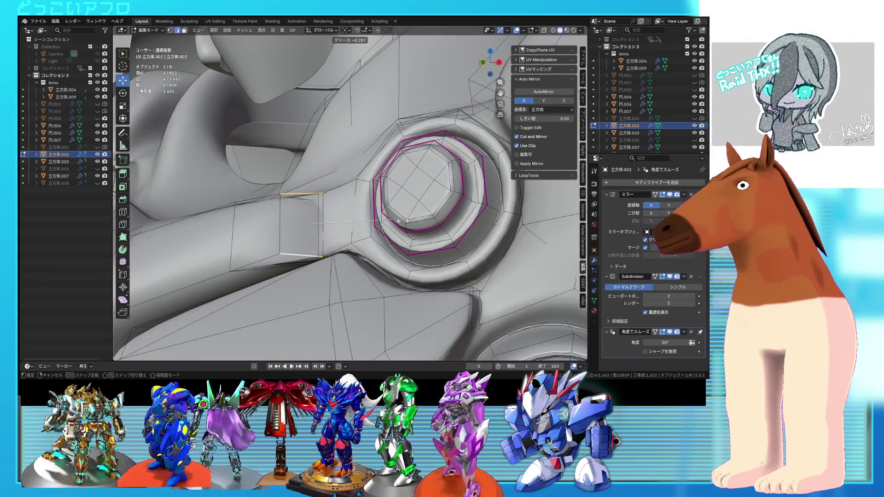
{"action": "left_click", "coordinate": [151, 248]}
{"action": "key", "text": "shift+e"}
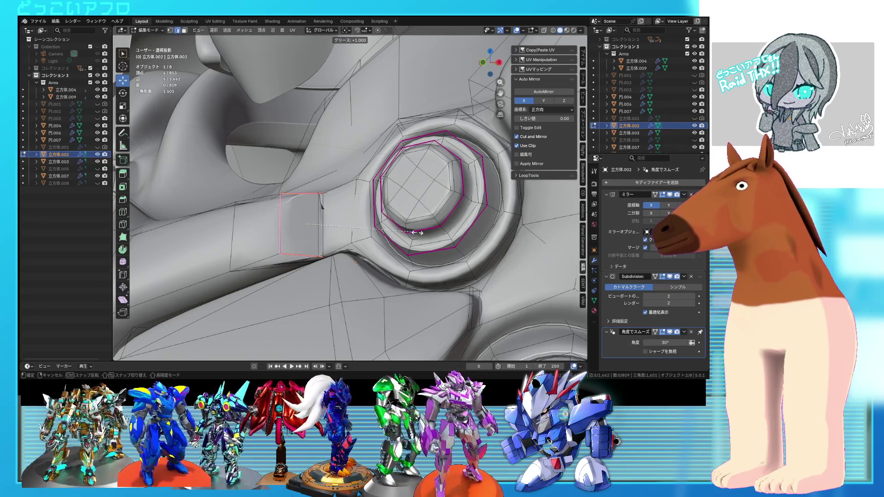
{"action": "left_click", "coordinate": [419, 233]}
Crease the block's top edge as well, then return to Object Mode to see the smoothed part.
{"action": "middle_click_drag", "start_coordinate": [267, 225], "coordinate": [247, 211]}
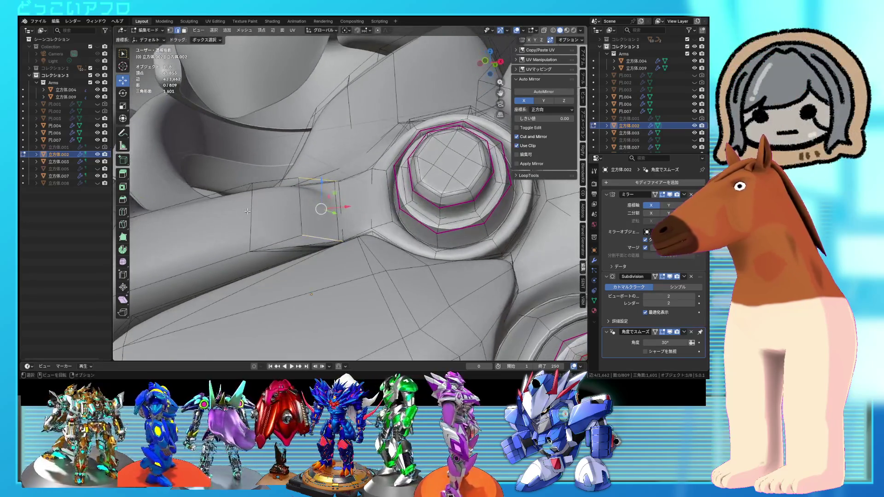
{"action": "left_click", "coordinate": [286, 180], "text": "shift"}
{"action": "key", "text": "shift+e"}
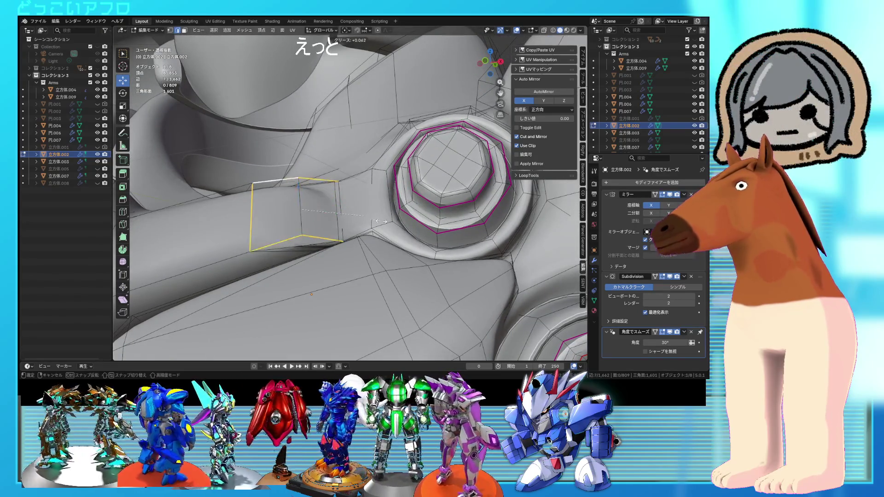
{"action": "left_click", "coordinate": [385, 223]}
{"action": "key", "text": "shift+e"}
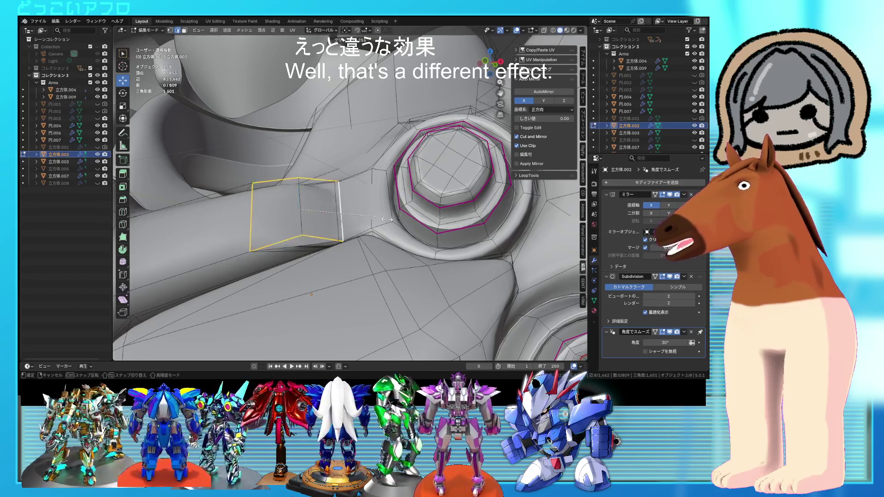
{"action": "left_click", "coordinate": [405, 222]}
{"action": "mouse_move", "coordinate": [405, 222]}
{"action": "middle_mouse_down"}
{"action": "mouse_move", "coordinate": [358, 237]}
{"action": "mouse_move", "coordinate": [343, 226]}
{"action": "mouse_move", "coordinate": [417, 203]}
{"action": "middle_mouse_up"}
{"action": "left_click", "coordinate": [345, 233], "text": "shift"}
{"action": "scroll", "coordinate": [343, 226], "scroll_direction": "down", "scroll_amount": 3}
{"action": "key", "text": "Tab"}
Unhide the chest armour shell 立方体.005 and inspect the shoulder, helmet and waist 立方体.007 pieces.
{"action": "scroll", "coordinate": [366, 228], "scroll_direction": "down", "scroll_amount": 4}
{"action": "left_click", "coordinate": [424, 246]}
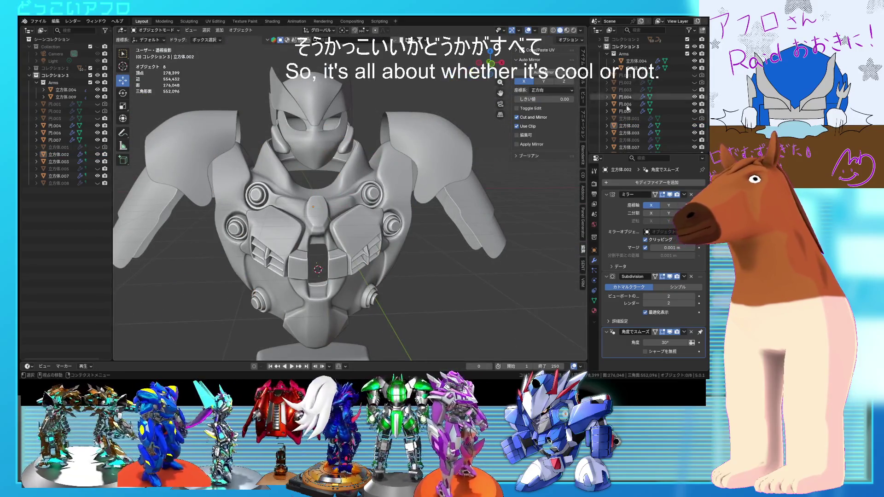
{"action": "middle_click_drag", "start_coordinate": [477, 88], "coordinate": [435, 102]}
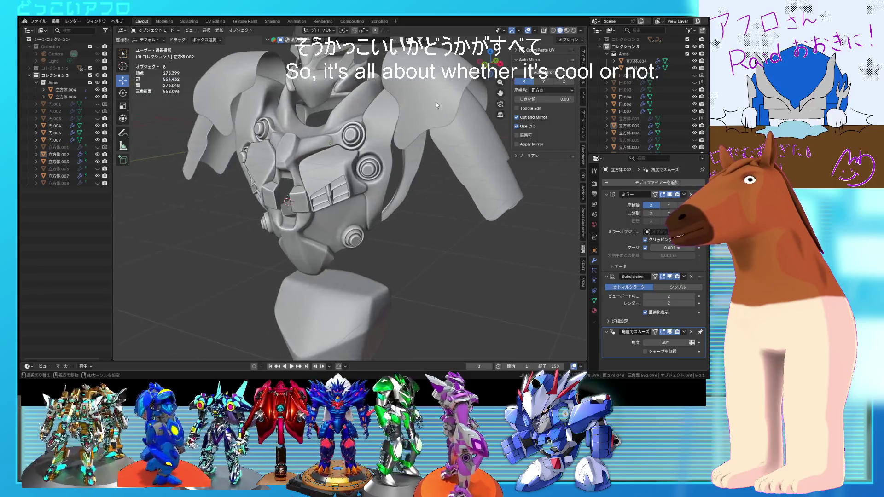
{"action": "left_click", "coordinate": [695, 140]}
{"action": "mouse_move", "coordinate": [455, 202]}
{"action": "middle_mouse_down"}
{"action": "mouse_move", "coordinate": [439, 226]}
{"action": "mouse_move", "coordinate": [415, 233]}
{"action": "mouse_move", "coordinate": [460, 228]}
{"action": "mouse_move", "coordinate": [343, 191]}
{"action": "middle_mouse_up"}
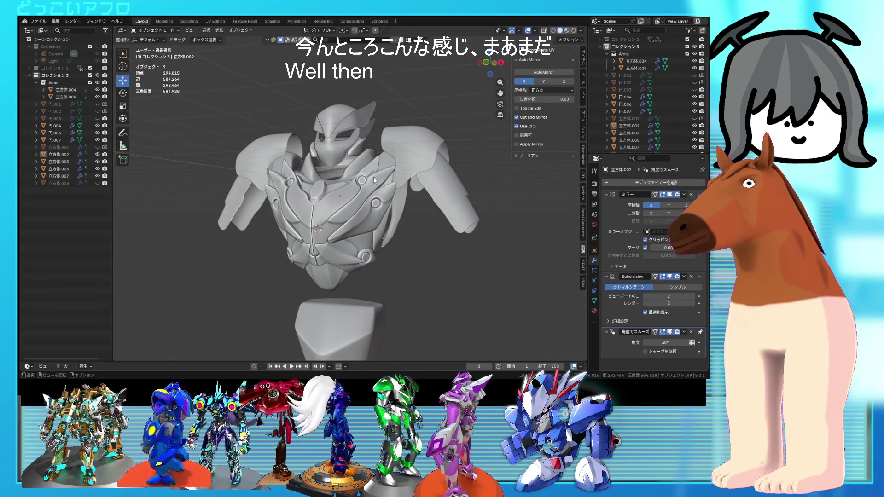
{"action": "left_click", "coordinate": [407, 157]}
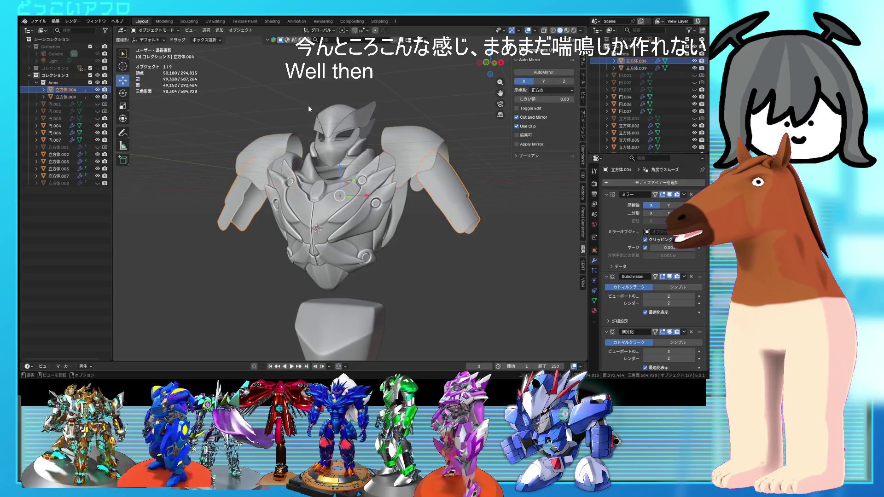
{"action": "left_click", "coordinate": [325, 113]}
{"action": "mouse_move", "coordinate": [382, 119]}
{"action": "middle_mouse_down"}
{"action": "mouse_move", "coordinate": [389, 146]}
{"action": "mouse_move", "coordinate": [415, 138]}
{"action": "mouse_move", "coordinate": [377, 139]}
{"action": "mouse_move", "coordinate": [384, 203]}
{"action": "mouse_move", "coordinate": [360, 225]}
{"action": "middle_mouse_up"}
{"action": "left_click", "coordinate": [360, 259]}
Save 11.blend, snap to front view and bring up the avatar tracking settings.
{"action": "key", "text": "ctrl+s"}
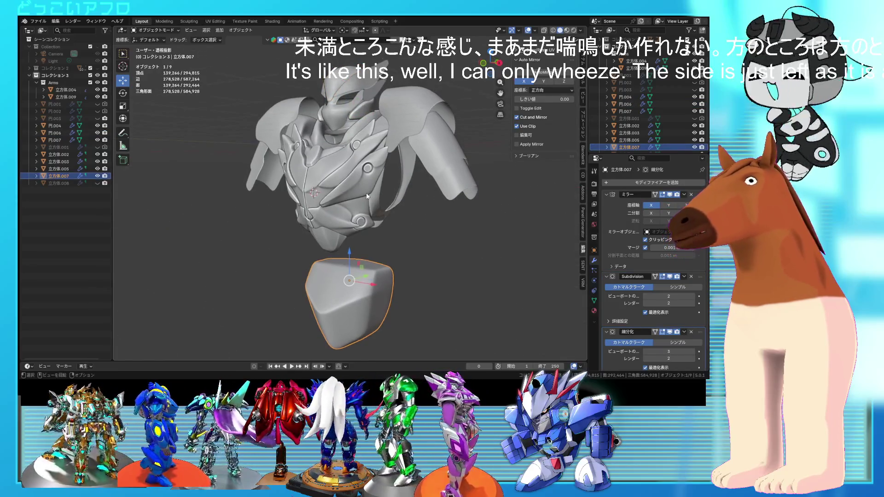
{"action": "key", "text": "KP_1"}
{"action": "middle_click_drag", "start_coordinate": [403, 190], "coordinate": [419, 230]}
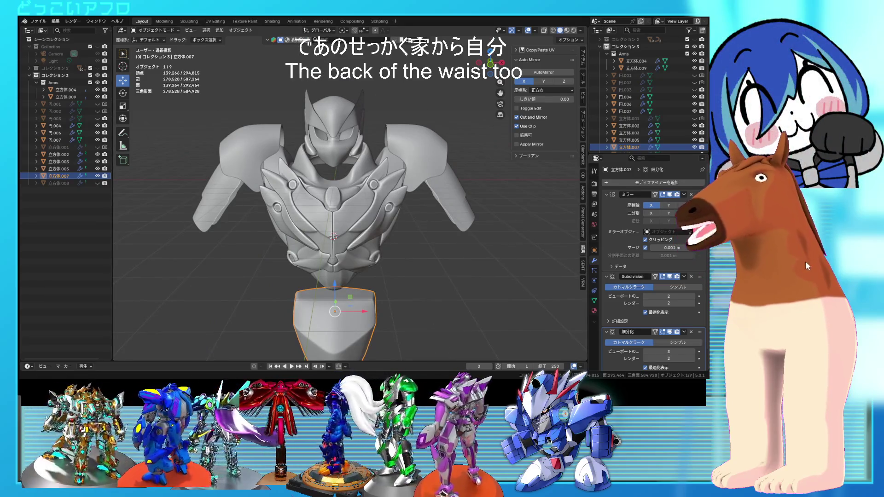
{"action": "key", "text": "space"}
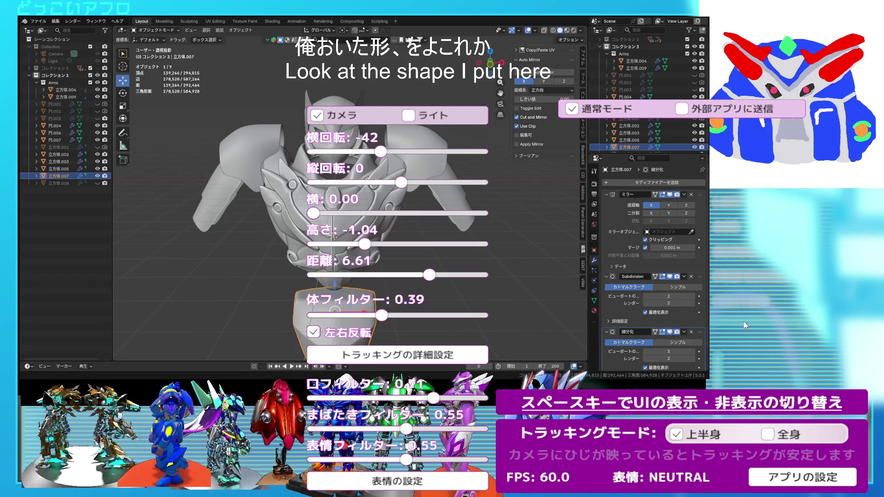
Place the avatar at distance 2.97, height -1.61 and sideways offset 0.44, then hide the settings.
{"action": "key", "text": "space"}
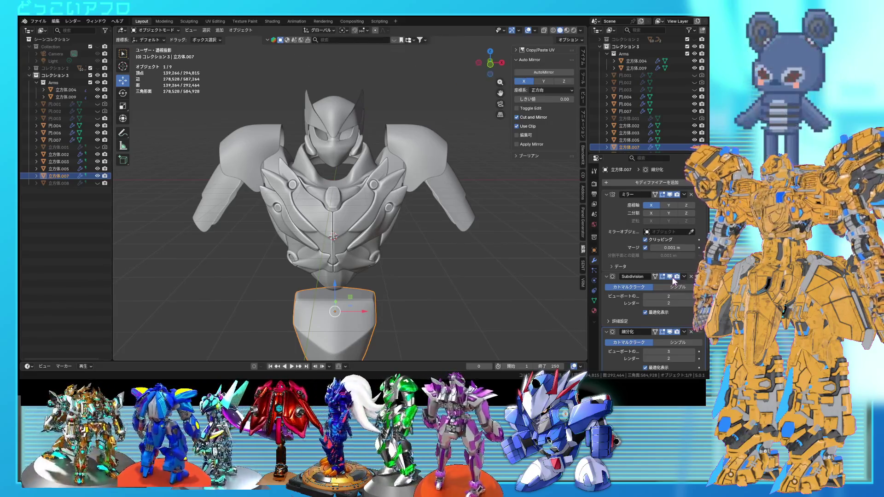
{"action": "key", "text": "space"}
{"action": "left_click_drag", "start_coordinate": [398, 275], "coordinate": [365, 275]}
{"action": "left_click_drag", "start_coordinate": [364, 244], "coordinate": [348, 250]}
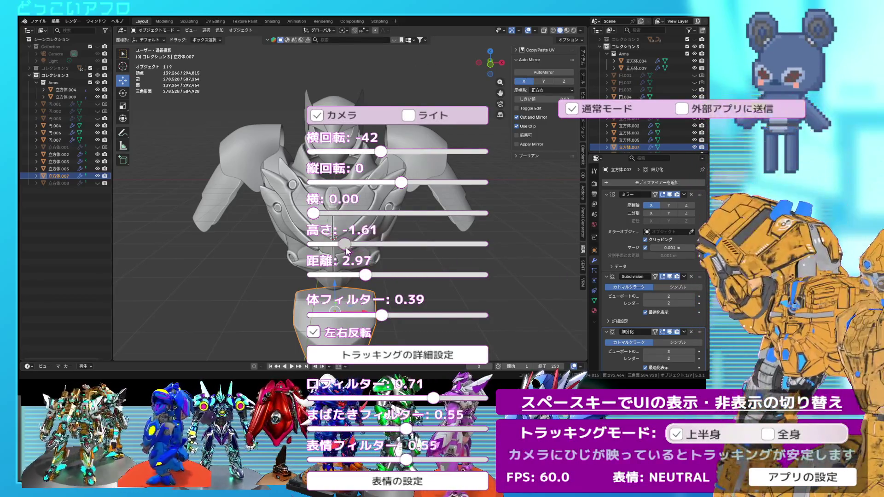
{"action": "key", "text": "space"}
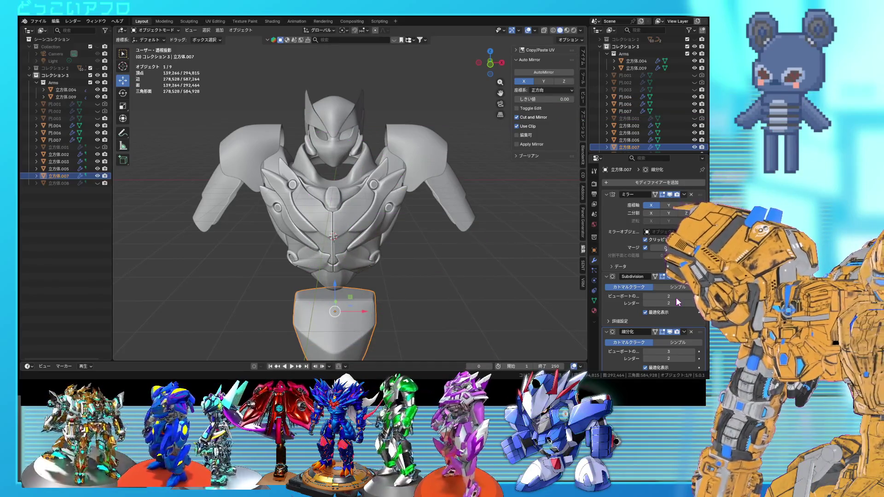
{"action": "key", "text": "space"}
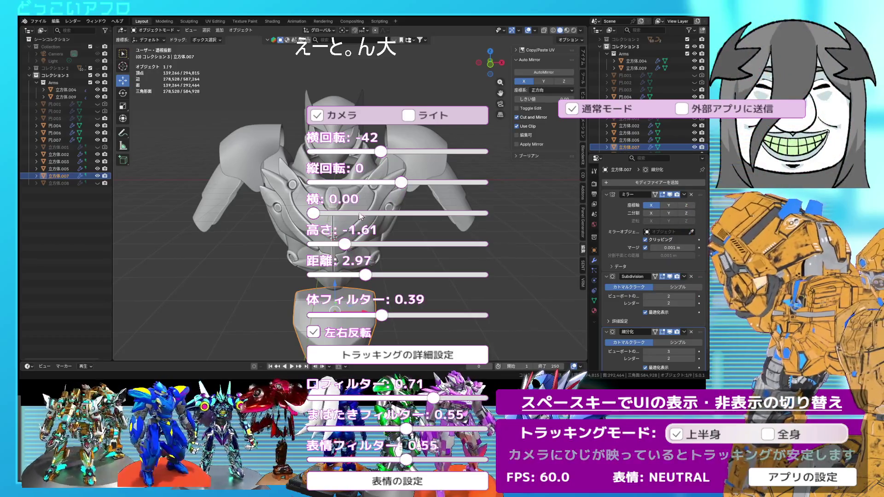
{"action": "left_click_drag", "start_coordinate": [318, 215], "coordinate": [394, 225]}
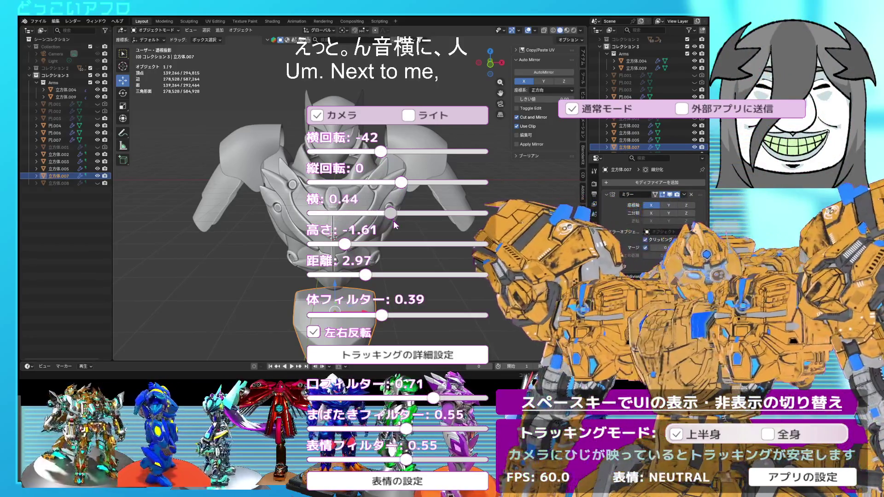
{"action": "key", "text": "space"}
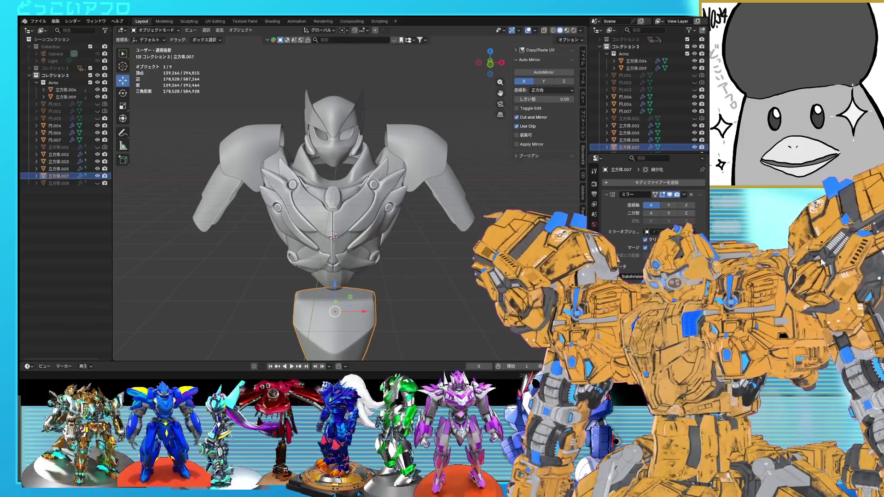
{"action": "mouse_move", "coordinate": [430, 183]}
{"action": "middle_mouse_down"}
{"action": "mouse_move", "coordinate": [388, 196]}
{"action": "mouse_move", "coordinate": [335, 193]}
{"action": "mouse_move", "coordinate": [374, 198]}
{"action": "mouse_move", "coordinate": [344, 206]}
{"action": "mouse_move", "coordinate": [382, 194]}
{"action": "mouse_move", "coordinate": [333, 177]}
{"action": "mouse_move", "coordinate": [402, 230]}
{"action": "middle_mouse_up"}
Subdivide a face on the shoulder armour 立方体.009 in Edit Mode.
{"action": "scroll", "coordinate": [392, 192], "scroll_direction": "up", "scroll_amount": 3}
{"action": "left_click", "coordinate": [333, 176]}
{"action": "key", "text": "Tab"}
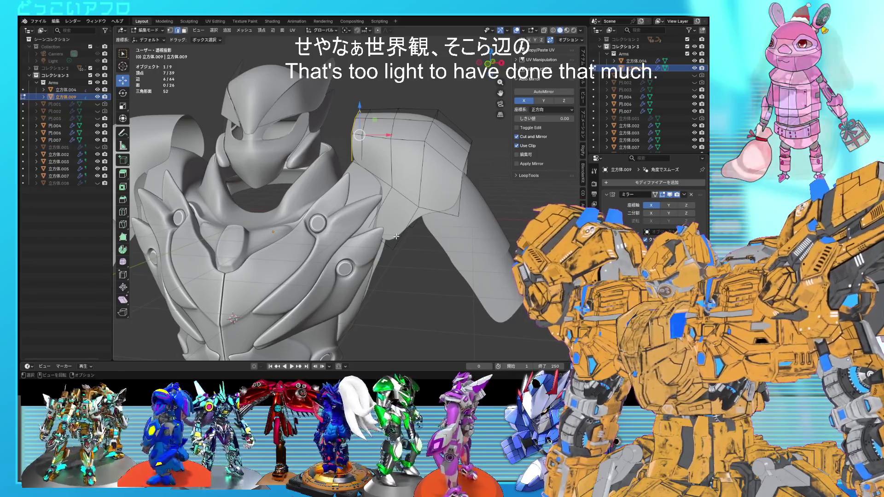
{"action": "middle_click_drag", "start_coordinate": [396, 236], "coordinate": [325, 224]}
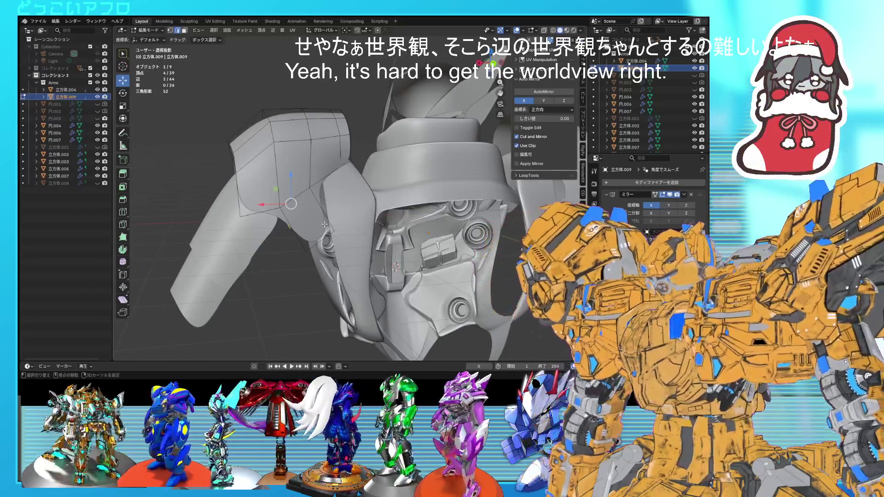
{"action": "right_click", "coordinate": [325, 226]}
{"action": "left_click", "coordinate": [290, 148]}
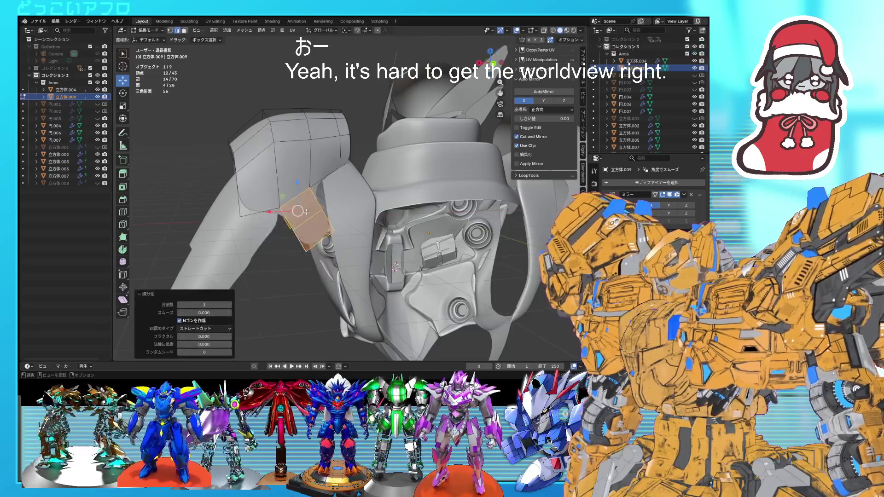
Edge-slide two shoulder edges in front wireframe view, then return to Object Mode with solid shading.
{"action": "left_click", "coordinate": [308, 219], "text": "alt"}
{"action": "middle_click_drag", "start_coordinate": [321, 216], "coordinate": [431, 218]}
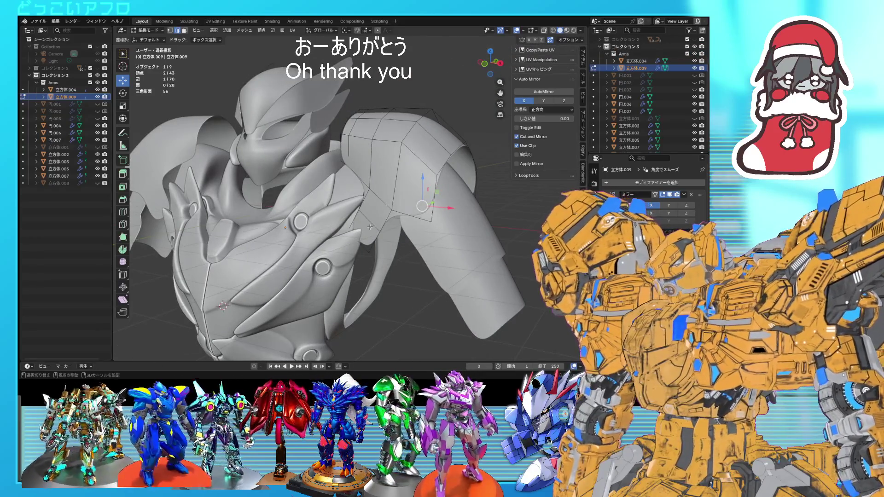
{"action": "left_click", "coordinate": [370, 227], "text": "shift"}
{"action": "key", "text": "KP_1"}
{"action": "key", "text": "shift+z"}
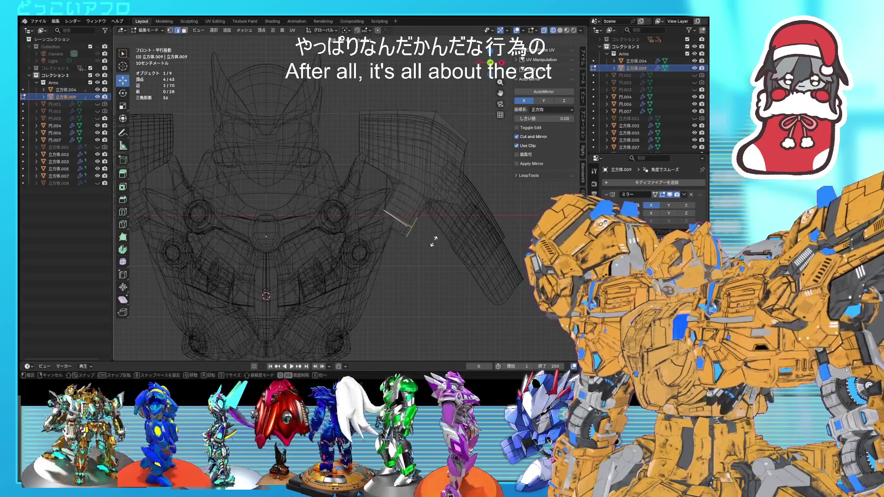
{"action": "left_click", "coordinate": [437, 245]}
{"action": "key", "text": "Tab"}
{"action": "key", "text": "shift+z"}
{"action": "mouse_move", "coordinate": [437, 246]}
{"action": "middle_mouse_down"}
{"action": "mouse_move", "coordinate": [405, 266]}
{"action": "mouse_move", "coordinate": [360, 272]}
{"action": "mouse_move", "coordinate": [272, 256]}
{"action": "mouse_move", "coordinate": [436, 259]}
{"action": "mouse_move", "coordinate": [413, 272]}
{"action": "mouse_move", "coordinate": [435, 244]}
{"action": "mouse_move", "coordinate": [454, 244]}
{"action": "mouse_move", "coordinate": [426, 225]}
{"action": "middle_mouse_up"}
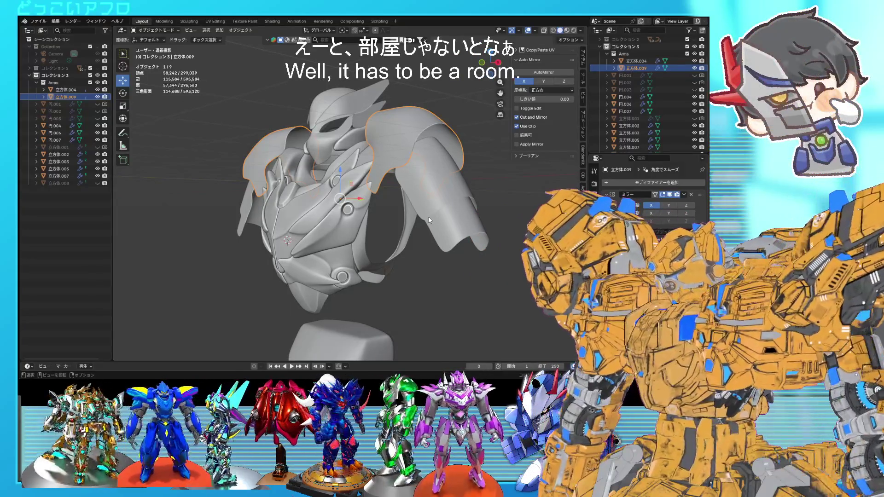
Hide the chest armour shell 立方体.005 and save the file.
{"action": "scroll", "coordinate": [429, 217], "scroll_direction": "up", "scroll_amount": 3}
{"action": "mouse_move", "coordinate": [430, 217]}
{"action": "middle_mouse_down"}
{"action": "mouse_move", "coordinate": [463, 198]}
{"action": "mouse_move", "coordinate": [371, 212]}
{"action": "middle_mouse_up"}
{"action": "left_click", "coordinate": [371, 211]}
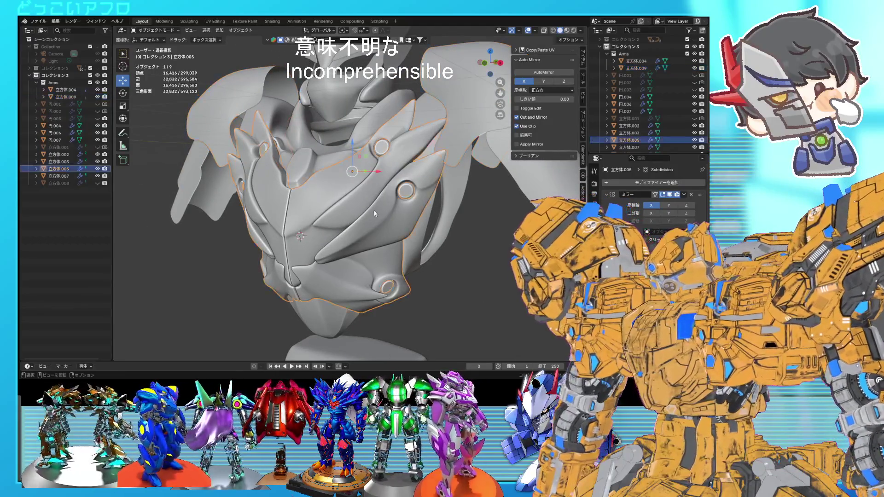
{"action": "left_click", "coordinate": [694, 140]}
{"action": "scroll", "coordinate": [368, 203], "scroll_direction": "up", "scroll_amount": 5}
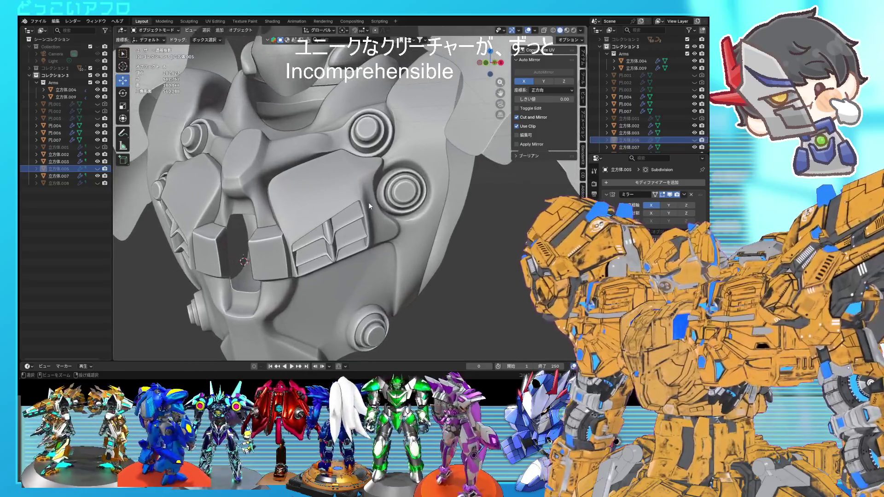
{"action": "key", "text": "ctrl+s"}
On the inner torso 立方体.002, subdivide edges near the bolt and bevel the new edges.
{"action": "mouse_move", "coordinate": [368, 203]}
{"action": "middle_mouse_down"}
{"action": "mouse_move", "coordinate": [371, 213]}
{"action": "mouse_move", "coordinate": [341, 152]}
{"action": "middle_mouse_up"}
{"action": "left_click", "coordinate": [339, 149]}
{"action": "key", "text": "Tab"}
{"action": "scroll", "coordinate": [326, 239], "scroll_direction": "up", "scroll_amount": 6}
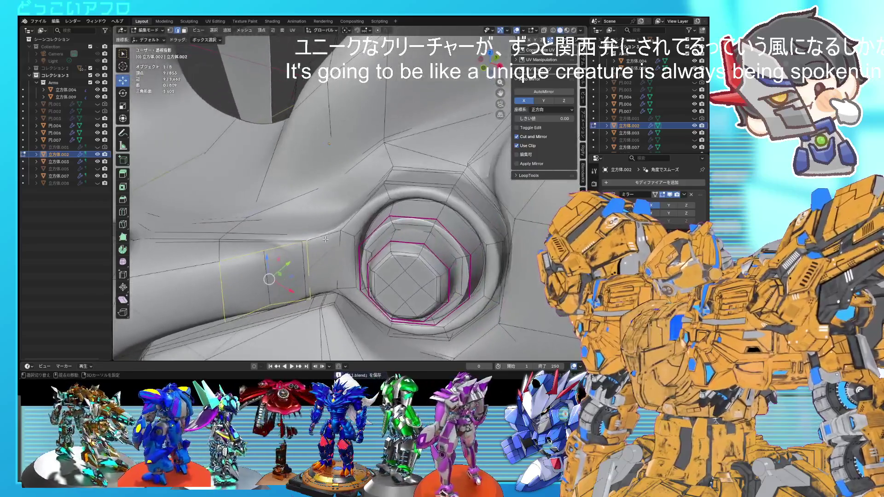
{"action": "middle_click_drag", "start_coordinate": [325, 239], "coordinate": [343, 220]}
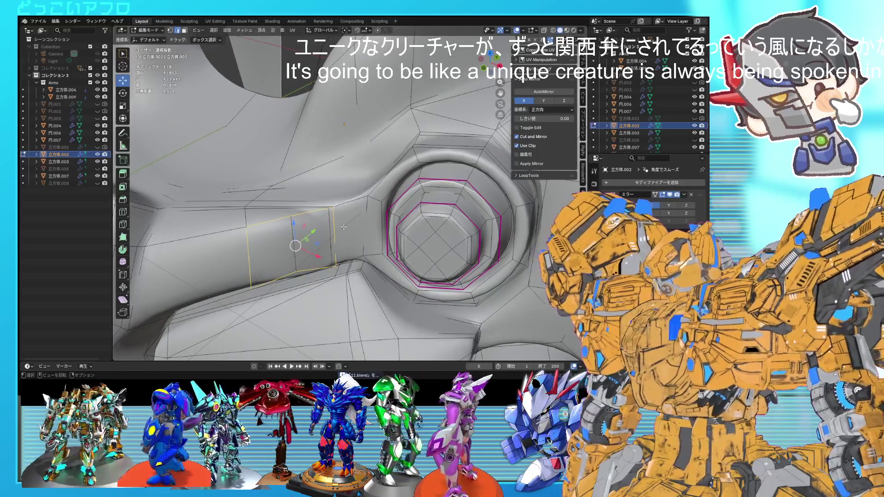
{"action": "middle_click_drag", "start_coordinate": [248, 251], "coordinate": [246, 251]}
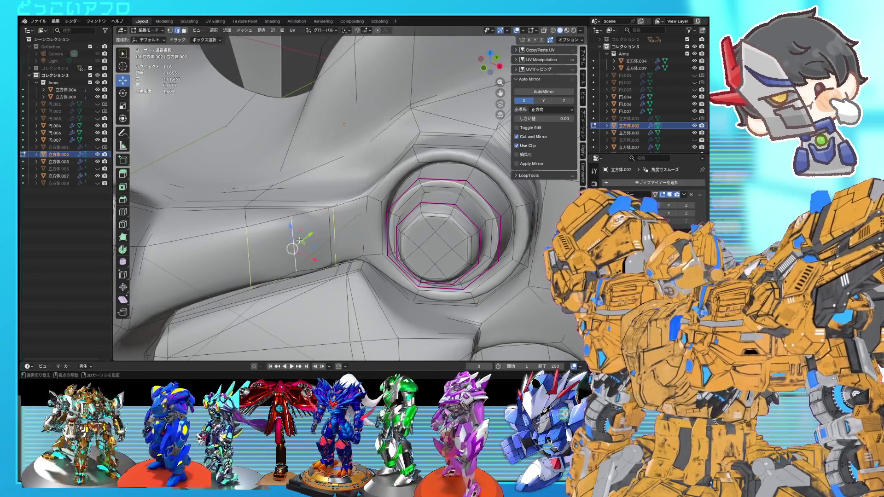
{"action": "right_click", "coordinate": [329, 235]}
{"action": "left_click", "coordinate": [292, 153]}
{"action": "left_click", "coordinate": [300, 240]}
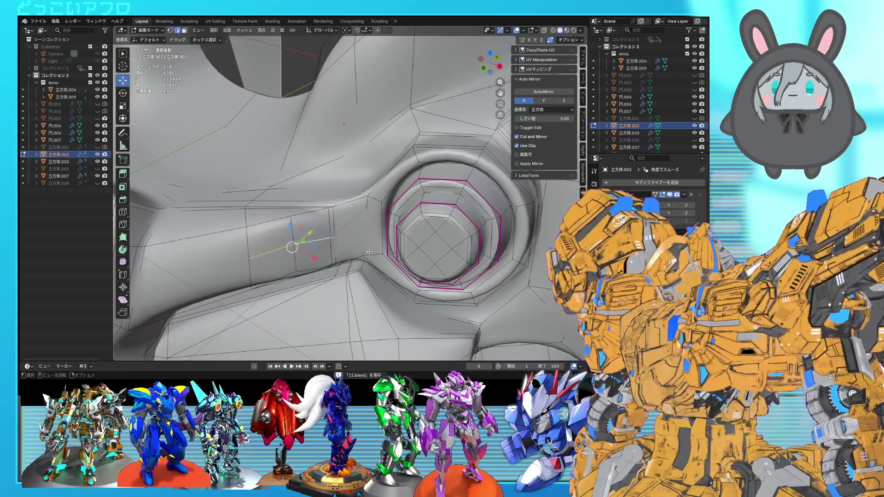
{"action": "key", "text": "ctrl+b"}
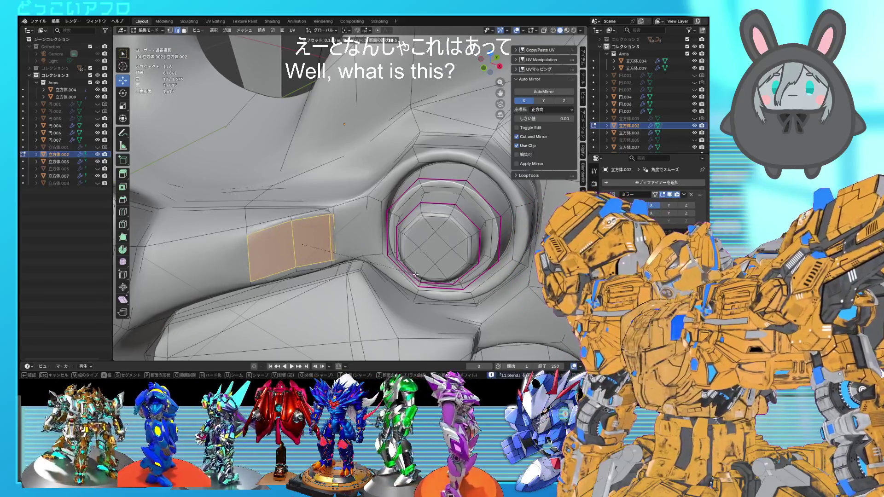
{"action": "left_click", "coordinate": [416, 274]}
Connect two vertices with a new edge, merge a stray vertex away, and return to Object Mode.
{"action": "key", "text": "1"}
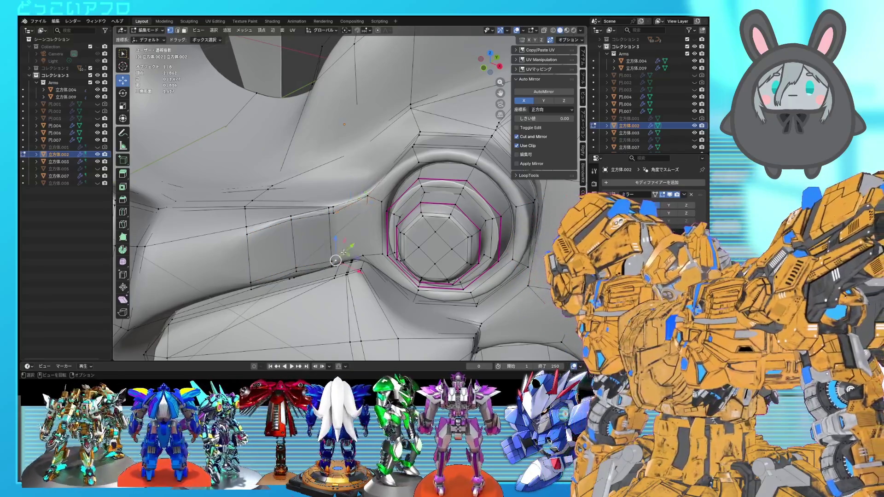
{"action": "key", "text": "j"}
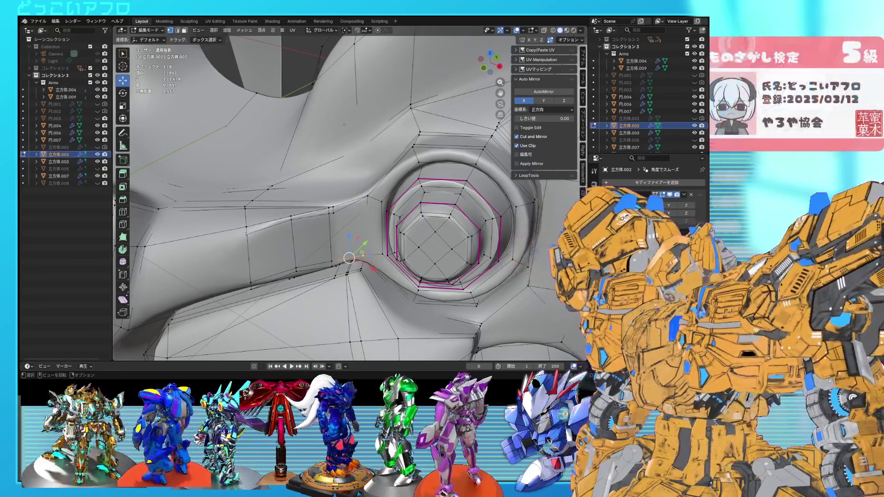
{"action": "left_click", "coordinate": [249, 285]}
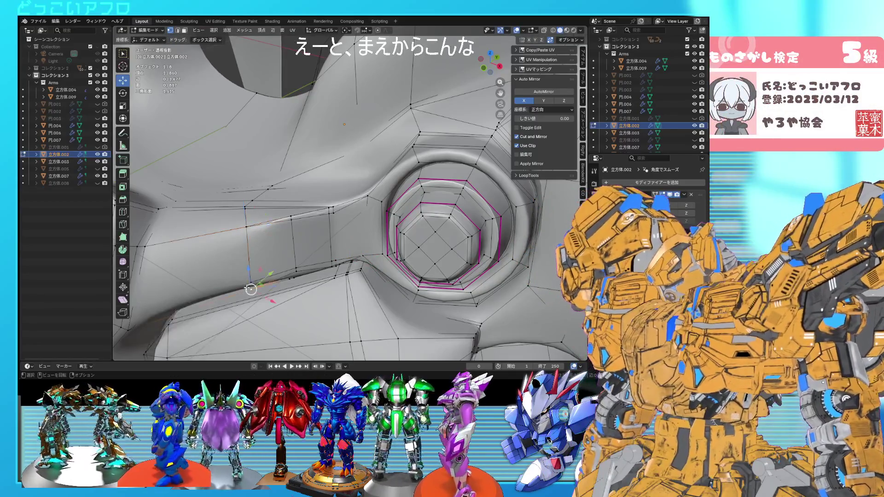
{"action": "key", "text": "Tab"}
{"action": "scroll", "coordinate": [356, 225], "scroll_direction": "down", "scroll_amount": 10}
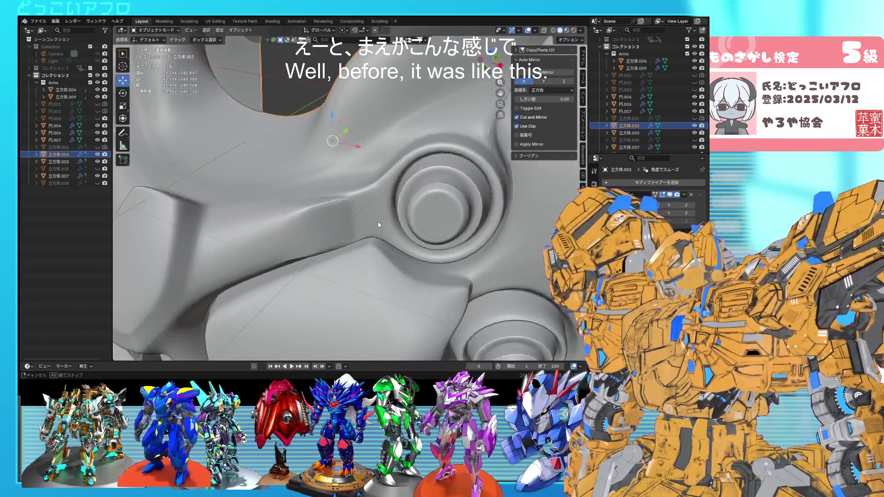
Slide two edges beside the chest bolt socket on 立方体.002, then view the smoothed chest.
{"action": "scroll", "coordinate": [410, 228], "scroll_direction": "up", "scroll_amount": 10}
{"action": "key", "text": "Tab"}
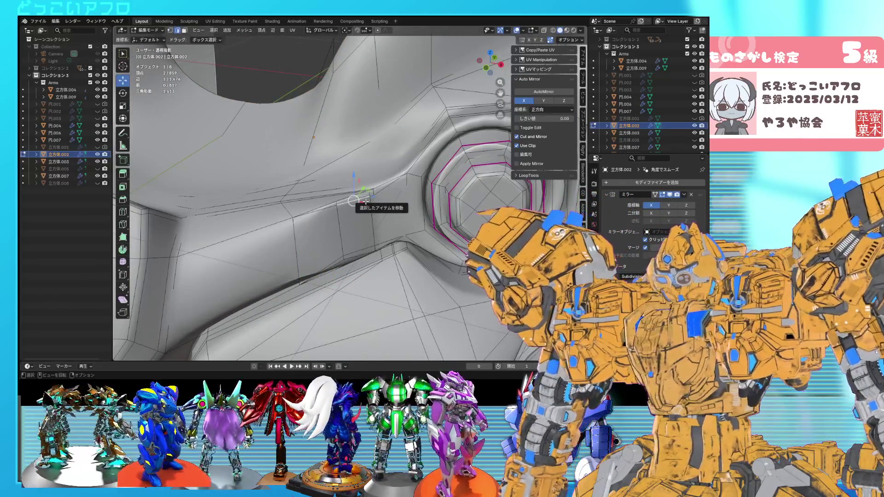
{"action": "scroll", "coordinate": [365, 201], "scroll_direction": "up", "scroll_amount": 3}
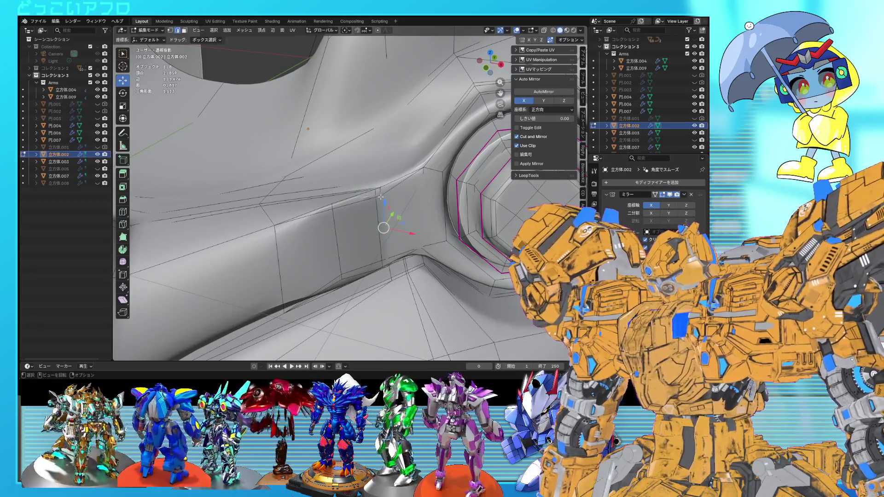
{"action": "left_click", "coordinate": [357, 202], "text": "shift"}
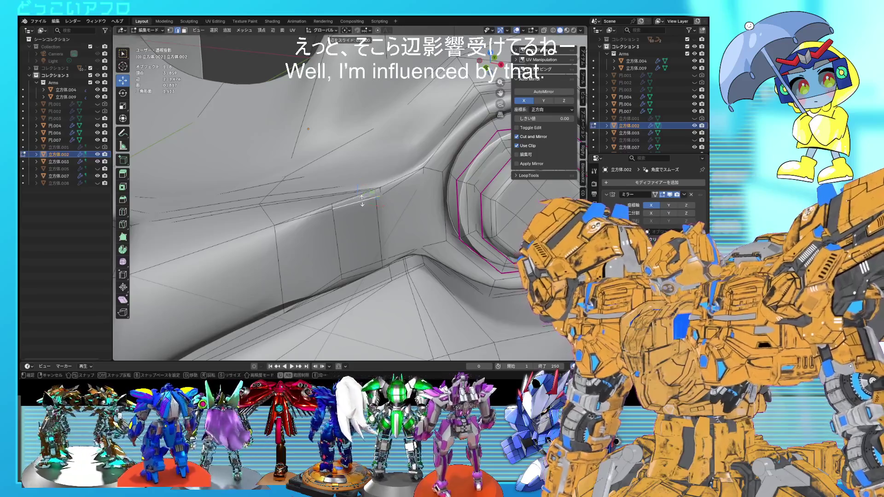
{"action": "left_click", "coordinate": [361, 205]}
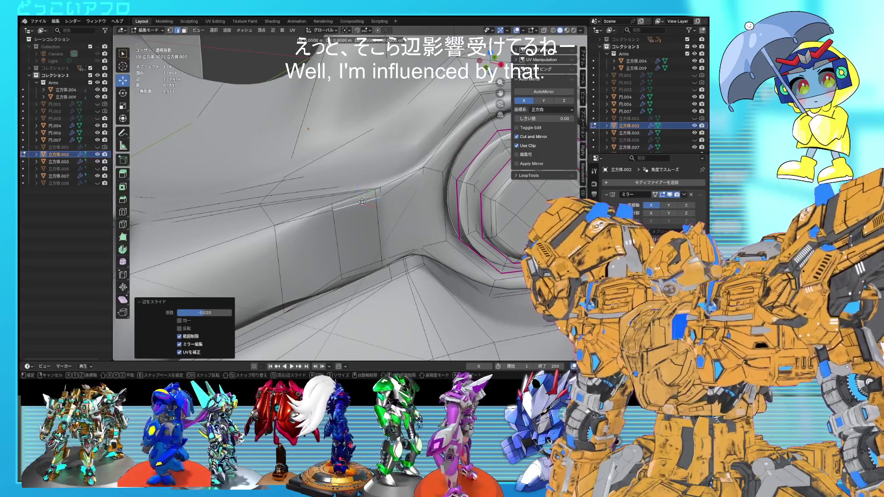
{"action": "left_click", "coordinate": [383, 259]}
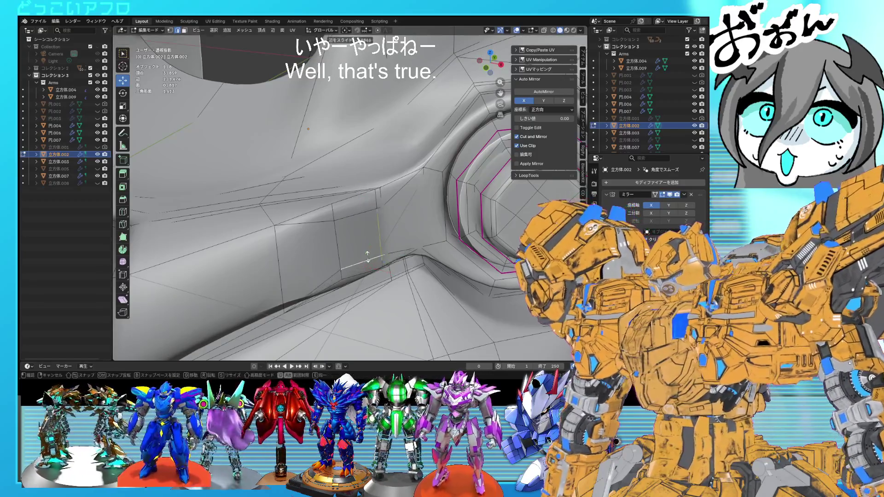
{"action": "left_click", "coordinate": [368, 257]}
{"action": "key", "text": "Tab"}
{"action": "middle_click_drag", "start_coordinate": [397, 235], "coordinate": [450, 197]}
{"action": "scroll", "coordinate": [408, 221], "scroll_direction": "down", "scroll_amount": 3}
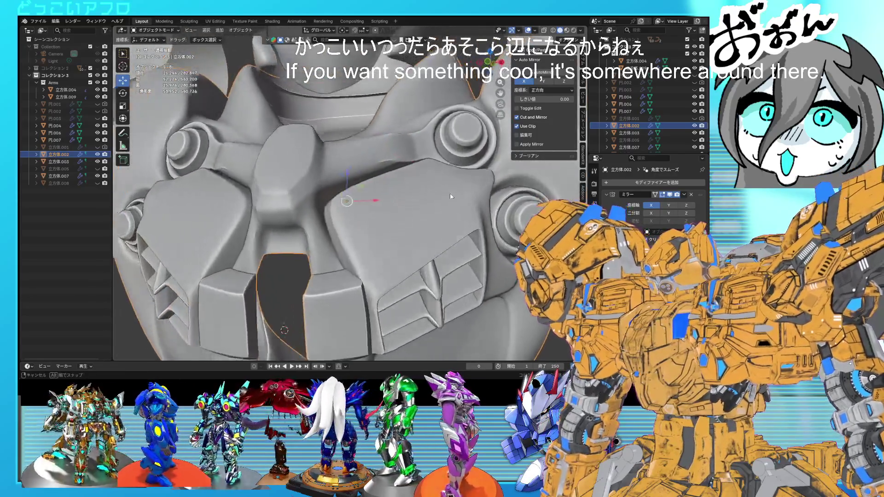
Save the file, then in Edit Mode slide a vertex near the chest bolt socket along its edges.
{"action": "scroll", "coordinate": [449, 192], "scroll_direction": "down", "scroll_amount": 5}
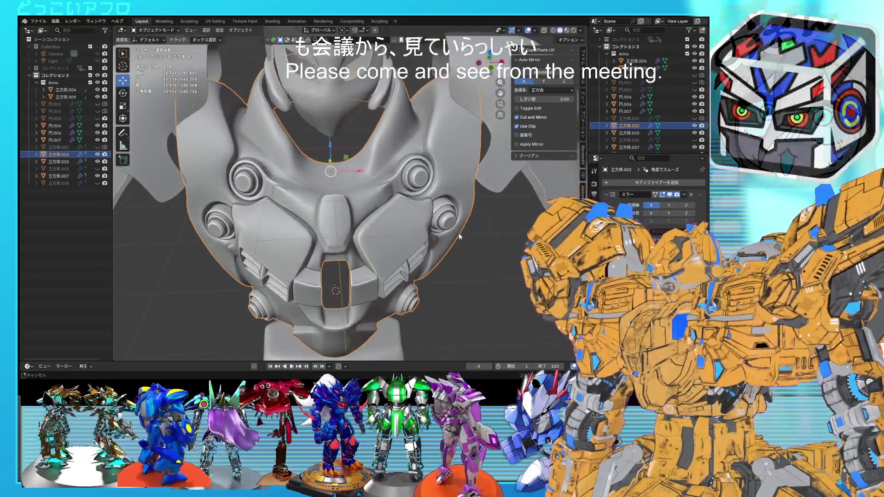
{"action": "key", "text": "ctrl+s"}
{"action": "mouse_move", "coordinate": [454, 240]}
{"action": "middle_mouse_down"}
{"action": "mouse_move", "coordinate": [457, 255]}
{"action": "mouse_move", "coordinate": [424, 265]}
{"action": "middle_mouse_up"}
{"action": "scroll", "coordinate": [425, 265], "scroll_direction": "up", "scroll_amount": 3}
{"action": "key", "text": "Tab"}
{"action": "scroll", "coordinate": [395, 233], "scroll_direction": "up", "scroll_amount": 4}
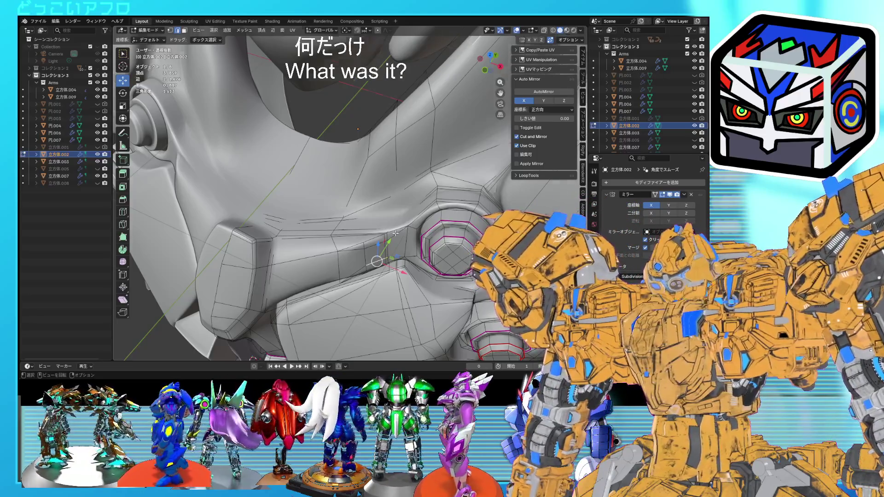
{"action": "scroll", "coordinate": [395, 233], "scroll_direction": "up", "scroll_amount": 3}
{"action": "mouse_move", "coordinate": [395, 234]}
{"action": "middle_mouse_down"}
{"action": "mouse_move", "coordinate": [411, 224]}
{"action": "mouse_move", "coordinate": [384, 229]}
{"action": "mouse_move", "coordinate": [371, 304]}
{"action": "mouse_move", "coordinate": [392, 272]}
{"action": "mouse_move", "coordinate": [368, 249]}
{"action": "mouse_move", "coordinate": [395, 209]}
{"action": "middle_mouse_up"}
{"action": "scroll", "coordinate": [350, 270], "scroll_direction": "down", "scroll_amount": 3}
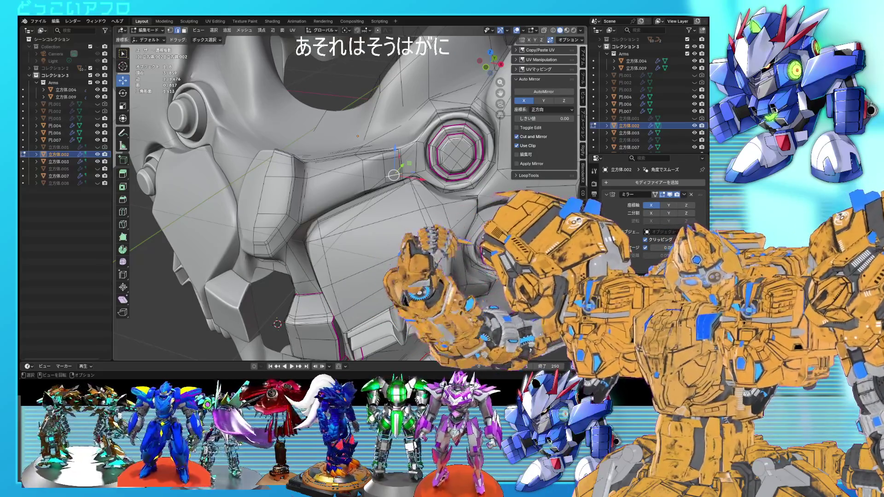
{"action": "mouse_move", "coordinate": [401, 193]}
{"action": "middle_mouse_down"}
{"action": "mouse_move", "coordinate": [406, 183]}
{"action": "mouse_move", "coordinate": [383, 175]}
{"action": "middle_mouse_up"}
{"action": "left_click", "coordinate": [367, 169]}
{"action": "key", "text": "g"}
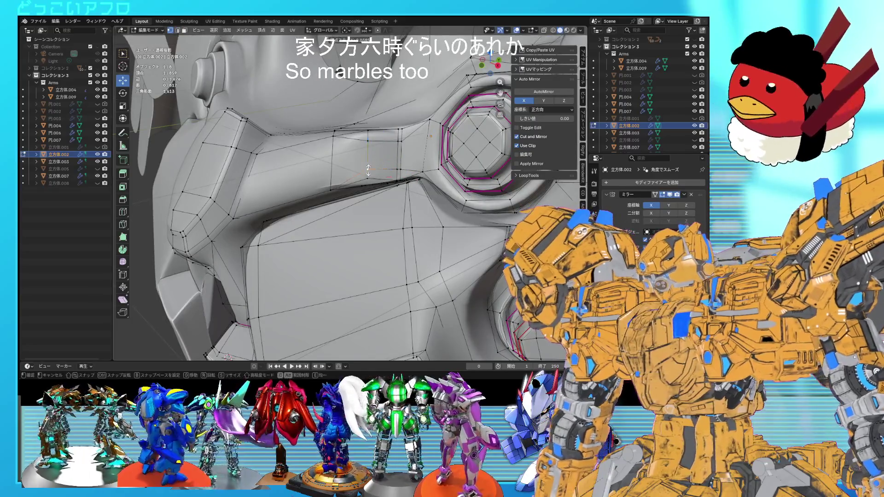
{"action": "key", "text": "g"}
{"action": "left_click", "coordinate": [368, 143]}
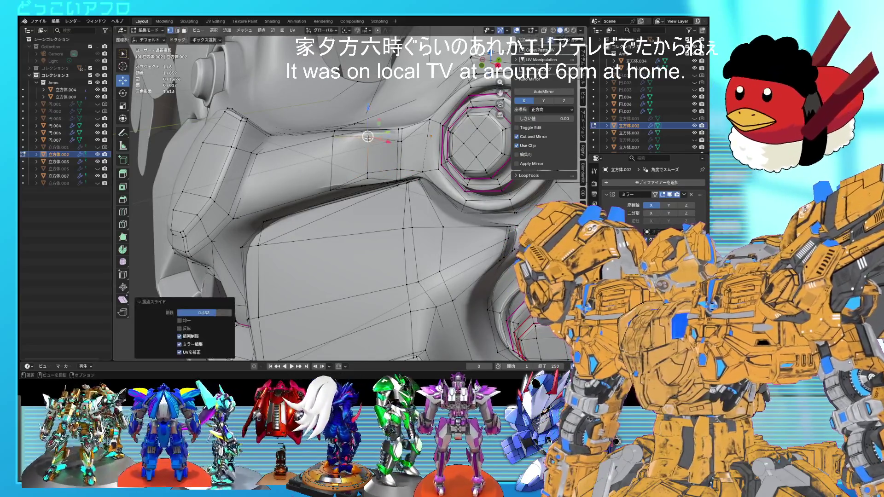
Slide the edge between two vertices beside the socket, return to Object Mode and save 11.blend.
{"action": "left_click", "coordinate": [402, 144]}
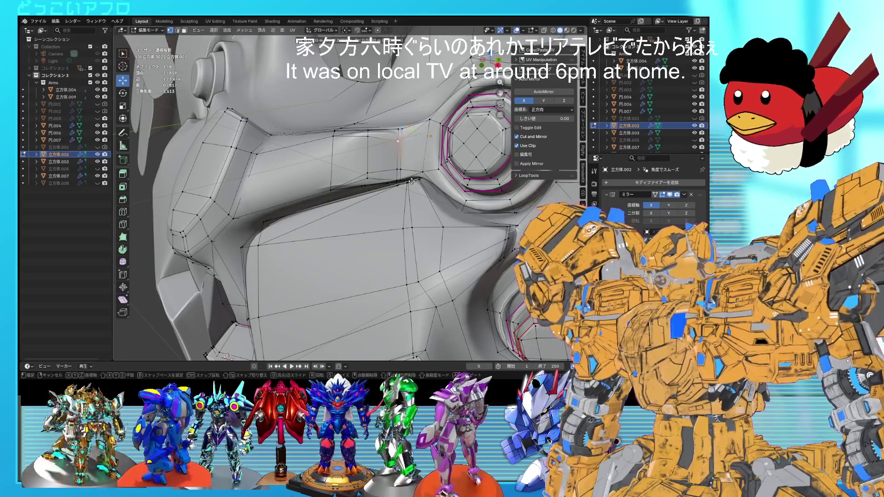
{"action": "left_click", "coordinate": [397, 170]}
{"action": "left_click", "coordinate": [410, 177], "text": "shift"}
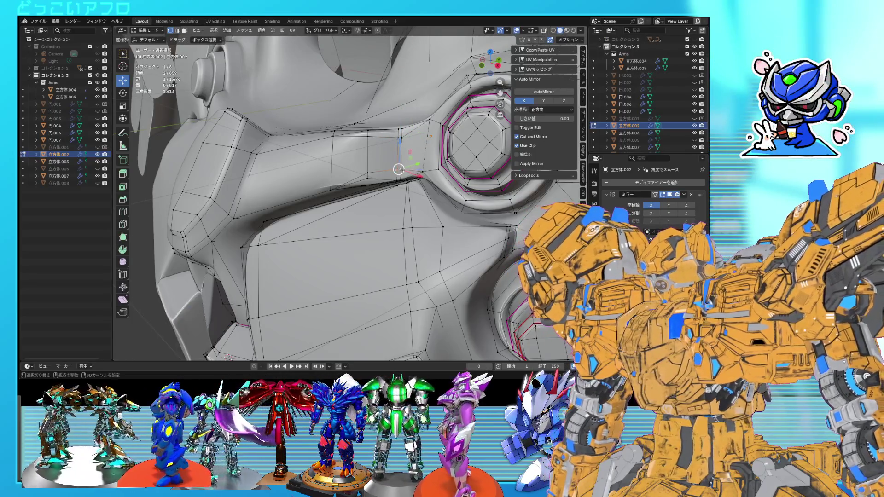
{"action": "key", "text": "g"}
{"action": "key", "text": "g"}
{"action": "left_click", "coordinate": [411, 183]}
{"action": "key", "text": "Tab"}
{"action": "scroll", "coordinate": [412, 183], "scroll_direction": "down", "scroll_amount": 3}
{"action": "mouse_move", "coordinate": [412, 183]}
{"action": "middle_mouse_down"}
{"action": "mouse_move", "coordinate": [470, 211]}
{"action": "mouse_move", "coordinate": [444, 228]}
{"action": "mouse_move", "coordinate": [441, 242]}
{"action": "mouse_move", "coordinate": [467, 216]}
{"action": "mouse_move", "coordinate": [428, 208]}
{"action": "mouse_move", "coordinate": [426, 221]}
{"action": "mouse_move", "coordinate": [418, 211]}
{"action": "middle_mouse_up"}
{"action": "key", "text": "ctrl+s"}
{"action": "scroll", "coordinate": [469, 211], "scroll_direction": "down", "scroll_amount": 2}
{"action": "scroll", "coordinate": [422, 216], "scroll_direction": "down", "scroll_amount": 2}
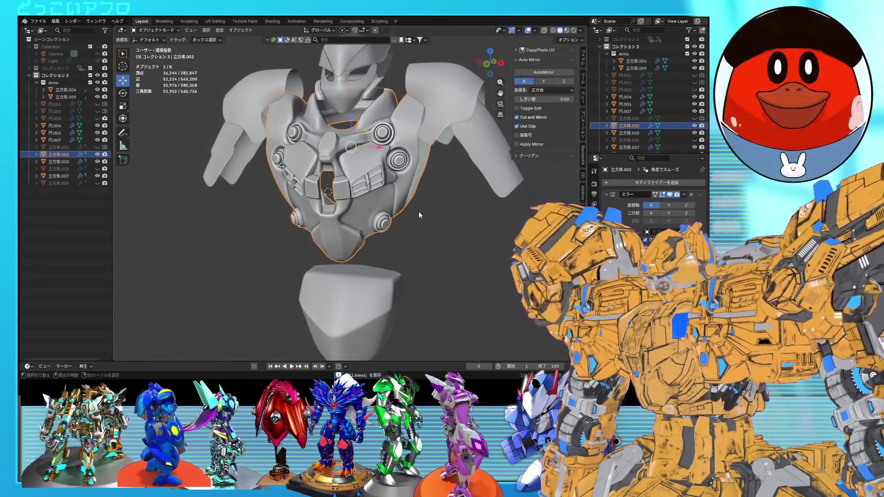
{"action": "scroll", "coordinate": [418, 211], "scroll_direction": "up", "scroll_amount": 5}
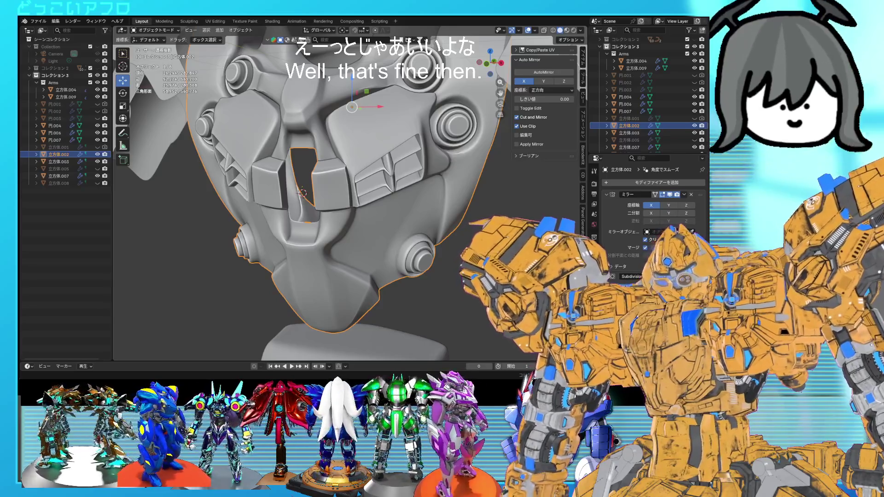
Slide an edge on the chest plate to a new position.
{"action": "middle_click_drag", "start_coordinate": [322, 216], "coordinate": [368, 233]}
{"action": "scroll", "coordinate": [369, 233], "scroll_direction": "up", "scroll_amount": 3}
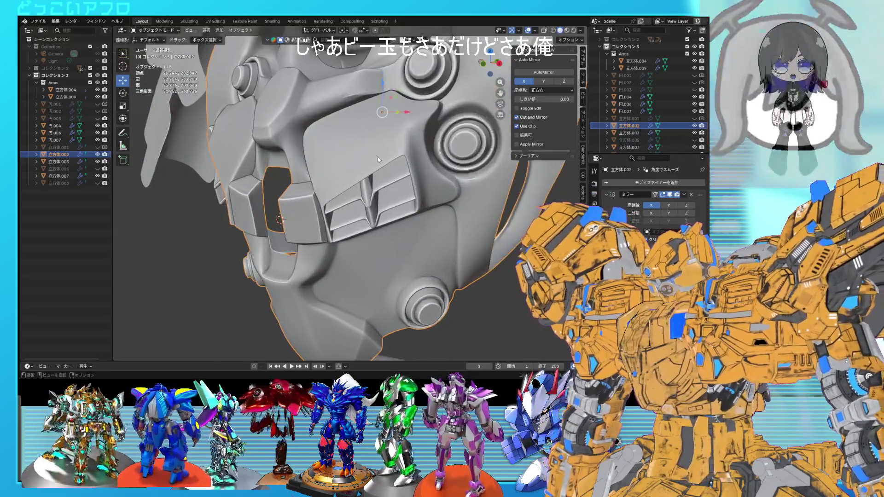
{"action": "key", "text": "Tab"}
{"action": "scroll", "coordinate": [410, 156], "scroll_direction": "up", "scroll_amount": 4}
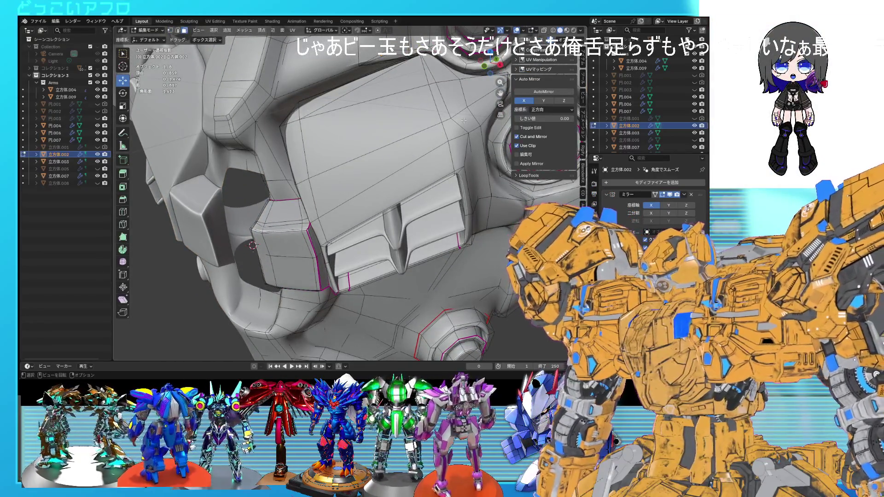
{"action": "key", "text": "2"}
{"action": "left_click", "coordinate": [444, 103]}
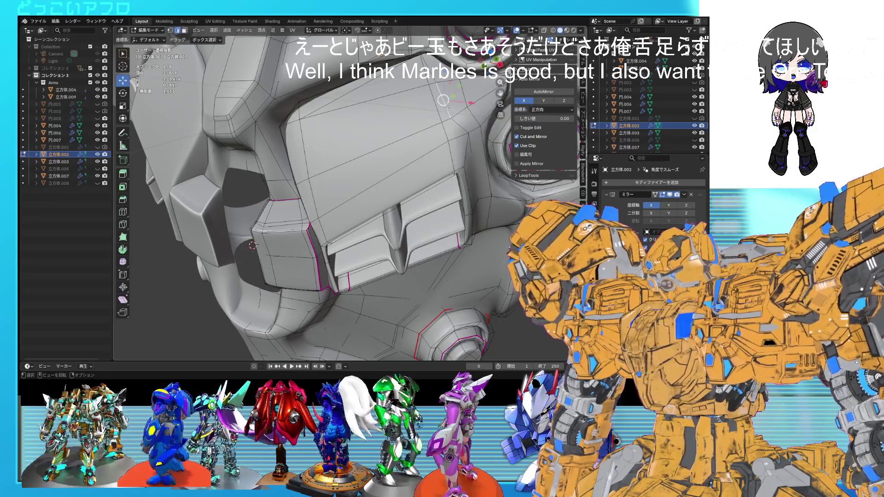
{"action": "key", "text": "g"}
{"action": "key", "text": "g"}
{"action": "left_click", "coordinate": [455, 104]}
Extrude the upper chest plate faces outward, scale the top inward to taper it, and save.
{"action": "mouse_move", "coordinate": [456, 103]}
{"action": "middle_mouse_down"}
{"action": "mouse_move", "coordinate": [458, 140]}
{"action": "mouse_move", "coordinate": [425, 154]}
{"action": "middle_mouse_up"}
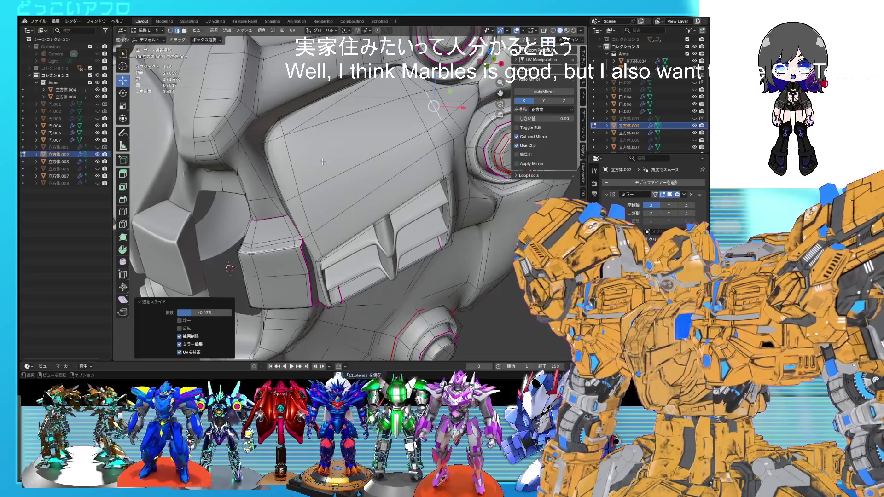
{"action": "middle_click_drag", "start_coordinate": [426, 154], "coordinate": [327, 86]}
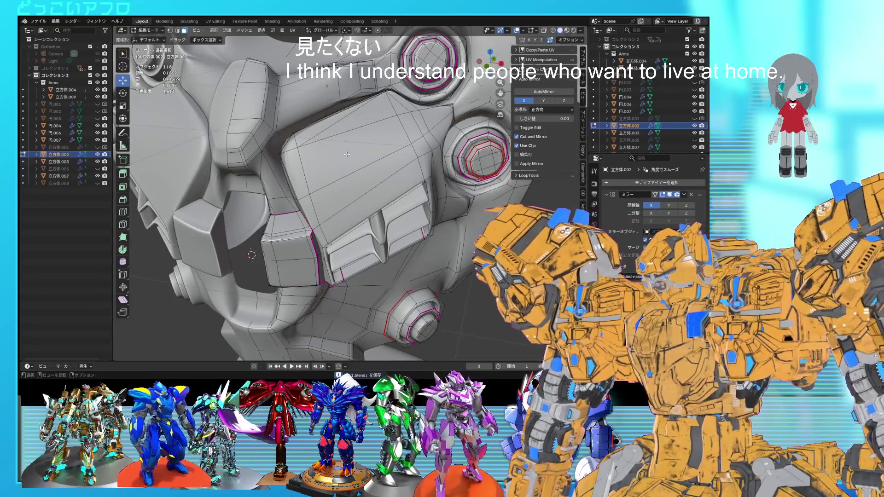
{"action": "left_click", "coordinate": [391, 124], "text": "alt"}
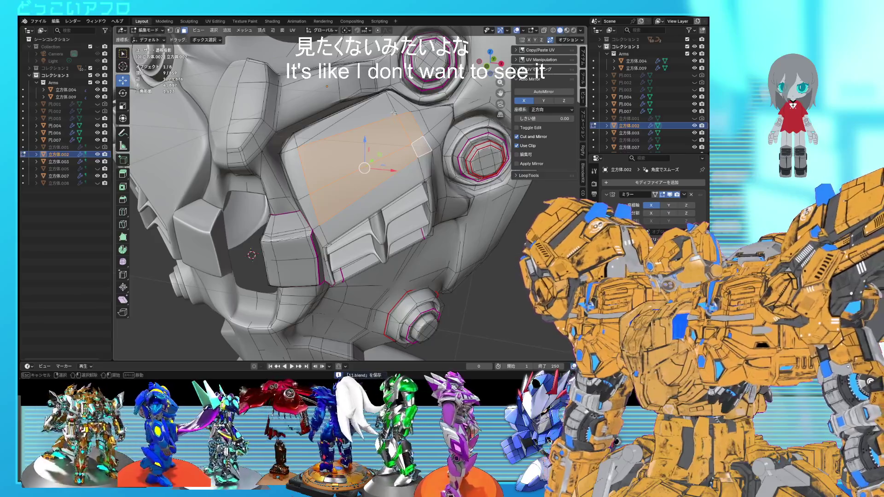
{"action": "left_click", "coordinate": [297, 145], "text": "alt+shift"}
{"action": "left_click", "coordinate": [295, 156], "text": "alt+shift"}
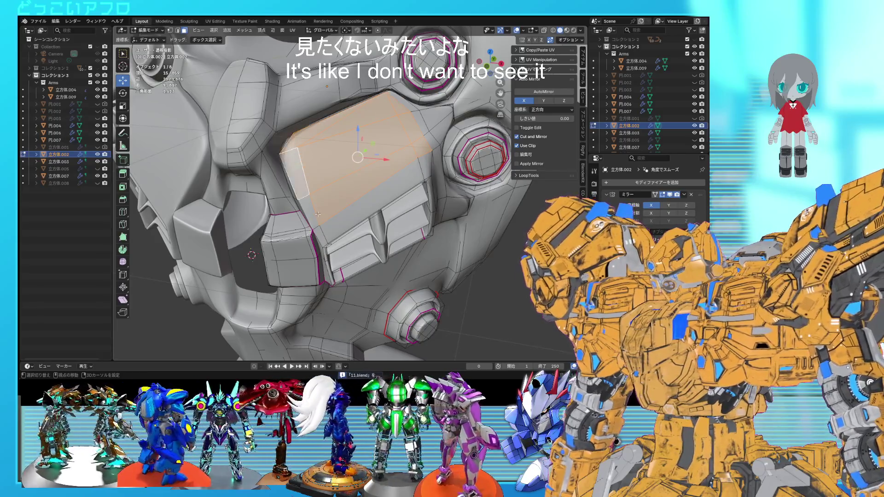
{"action": "mouse_move", "coordinate": [295, 157]}
{"action": "middle_mouse_down"}
{"action": "mouse_move", "coordinate": [389, 231]}
{"action": "mouse_move", "coordinate": [424, 225]}
{"action": "middle_mouse_up"}
{"action": "key", "text": "e"}
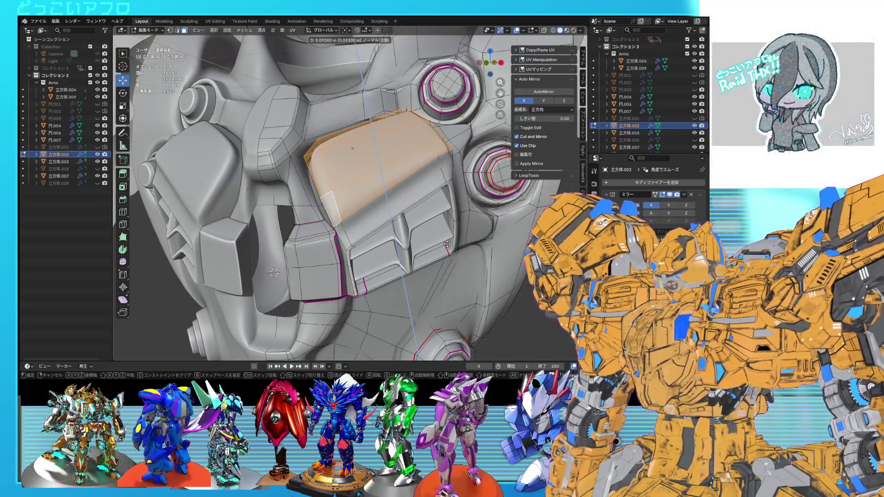
{"action": "left_click", "coordinate": [442, 244]}
{"action": "key", "text": "s"}
{"action": "left_click", "coordinate": [435, 233]}
{"action": "key", "text": "Tab"}
{"action": "key", "text": "ctrl+s"}
Add a centred edge loop across the raised plate.
{"action": "mouse_move", "coordinate": [436, 232]}
{"action": "middle_mouse_down"}
{"action": "mouse_move", "coordinate": [477, 269]}
{"action": "mouse_move", "coordinate": [493, 268]}
{"action": "mouse_move", "coordinate": [387, 241]}
{"action": "middle_mouse_up"}
{"action": "key", "text": "Tab"}
{"action": "scroll", "coordinate": [451, 257], "scroll_direction": "up", "scroll_amount": 5}
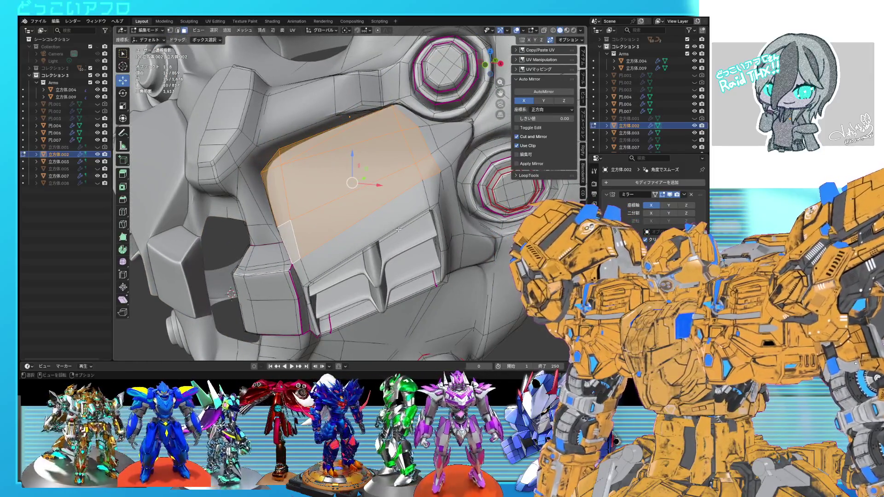
{"action": "key", "text": "ctrl+r"}
{"action": "left_click", "coordinate": [375, 237]}
{"action": "right_click", "coordinate": [375, 237]}
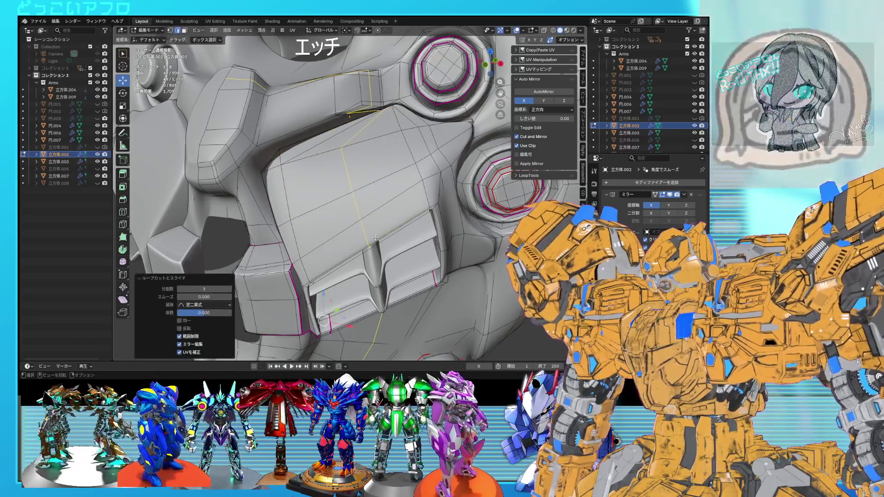
{"action": "key", "text": "Tab"}
{"action": "scroll", "coordinate": [391, 249], "scroll_direction": "down", "scroll_amount": 4}
{"action": "mouse_move", "coordinate": [391, 249]}
{"action": "middle_mouse_down"}
{"action": "mouse_move", "coordinate": [409, 261]}
{"action": "mouse_move", "coordinate": [410, 243]}
{"action": "middle_mouse_up"}
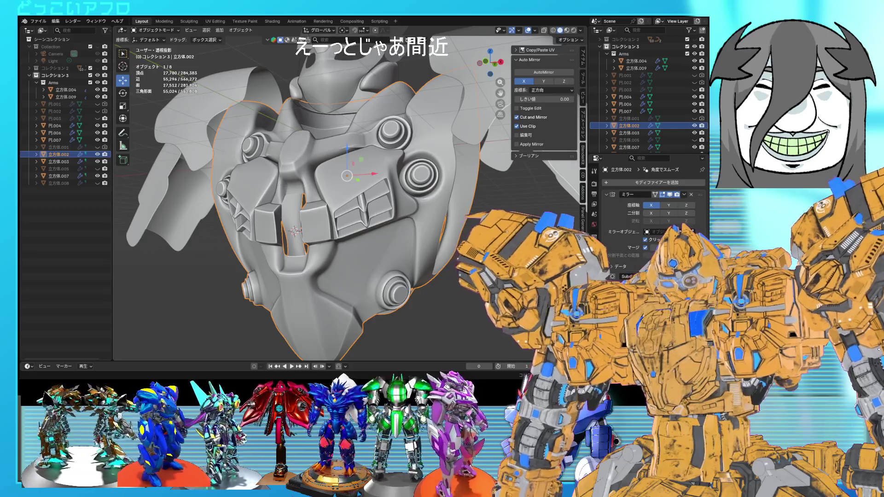
Dissolve the selected edges around the vent.
{"action": "mouse_move", "coordinate": [350, 221]}
{"action": "middle_mouse_down"}
{"action": "mouse_move", "coordinate": [393, 249]}
{"action": "mouse_move", "coordinate": [415, 251]}
{"action": "mouse_move", "coordinate": [394, 174]}
{"action": "mouse_move", "coordinate": [388, 241]}
{"action": "middle_mouse_up"}
{"action": "key", "text": "Tab"}
{"action": "scroll", "coordinate": [385, 224], "scroll_direction": "down", "scroll_amount": 3}
{"action": "scroll", "coordinate": [388, 242], "scroll_direction": "up", "scroll_amount": 8}
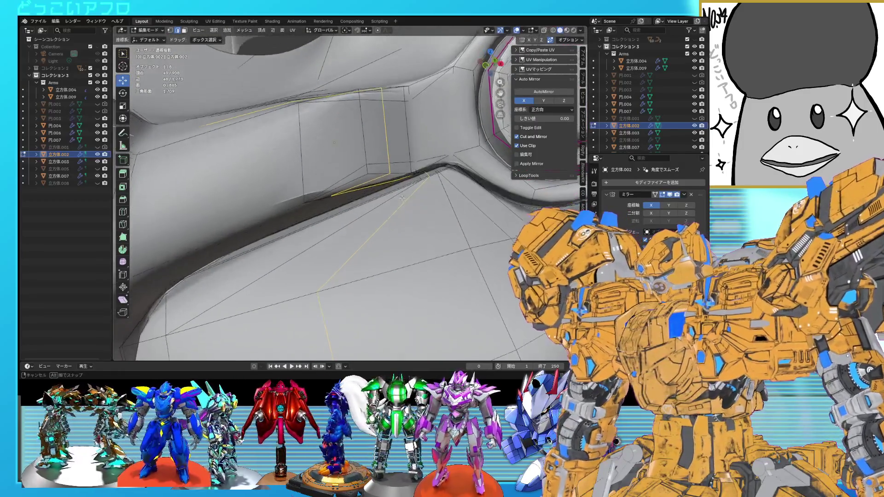
{"action": "key", "text": "x"}
{"action": "left_click", "coordinate": [400, 216]}
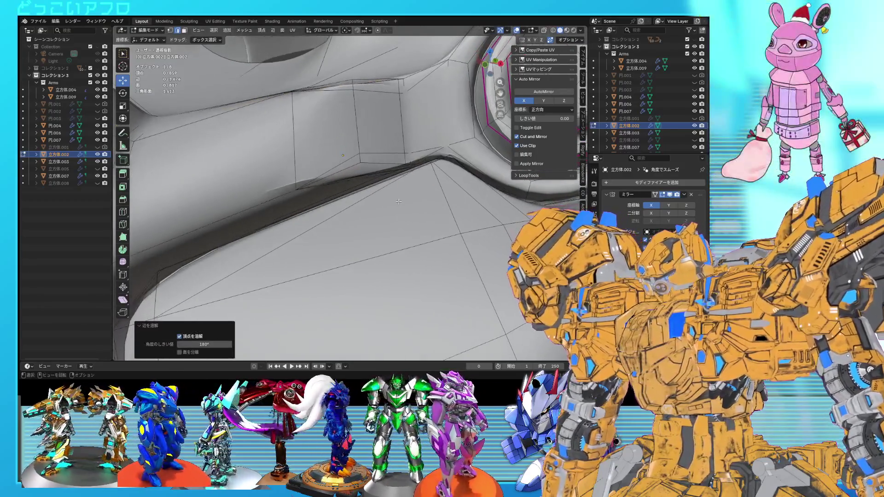
Box-select vertices along the vent edge in wireframe and slide them along the plate.
{"action": "scroll", "coordinate": [399, 201], "scroll_direction": "down", "scroll_amount": 2}
{"action": "key", "text": "alt+z"}
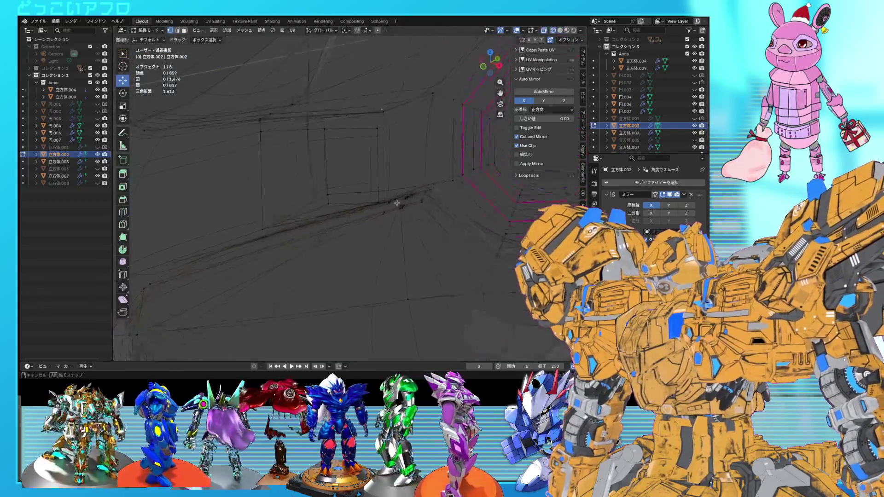
{"action": "scroll", "coordinate": [415, 202], "scroll_direction": "down", "scroll_amount": 3}
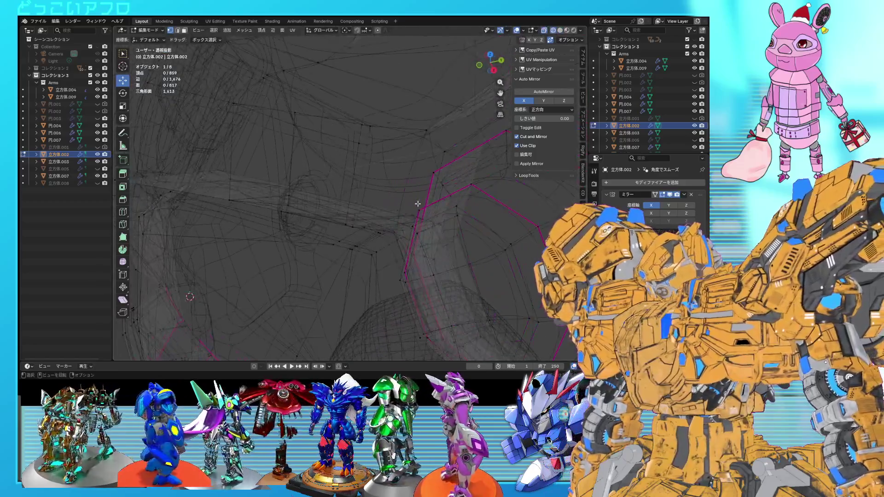
{"action": "mouse_move", "coordinate": [417, 204]}
{"action": "middle_mouse_down"}
{"action": "mouse_move", "coordinate": [416, 215]}
{"action": "mouse_move", "coordinate": [370, 242]}
{"action": "middle_mouse_up"}
{"action": "key", "text": "alt+z"}
{"action": "key", "text": "alt+z"}
{"action": "mouse_move", "coordinate": [368, 249]}
{"action": "middle_mouse_down"}
{"action": "mouse_move", "coordinate": [396, 211]}
{"action": "mouse_move", "coordinate": [375, 169]}
{"action": "middle_mouse_up"}
{"action": "key", "text": "alt+z"}
{"action": "scroll", "coordinate": [396, 211], "scroll_direction": "up", "scroll_amount": 3}
{"action": "left_click_drag", "start_coordinate": [375, 169], "coordinate": [365, 151]}
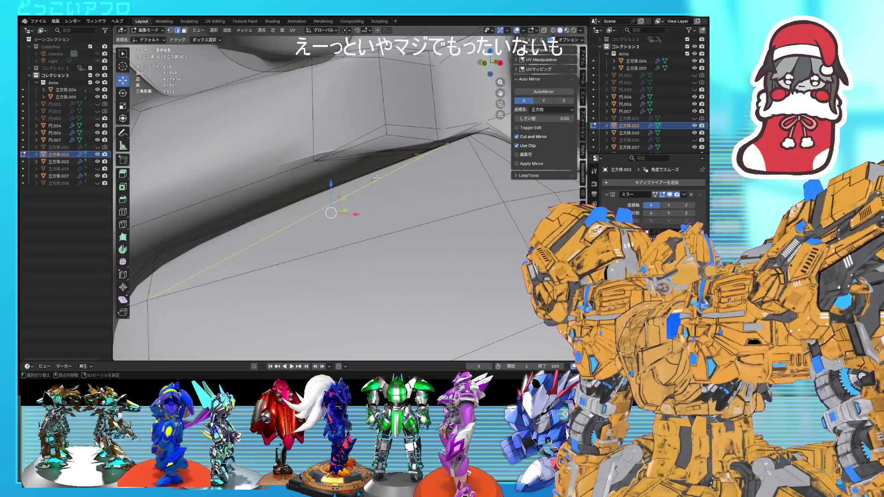
{"action": "key", "text": "alt+z"}
{"action": "mouse_move", "coordinate": [383, 199]}
{"action": "middle_mouse_down"}
{"action": "mouse_move", "coordinate": [399, 254]}
{"action": "mouse_move", "coordinate": [417, 199]}
{"action": "mouse_move", "coordinate": [408, 219]}
{"action": "mouse_move", "coordinate": [386, 226]}
{"action": "middle_mouse_up"}
{"action": "key", "text": "shift+z"}
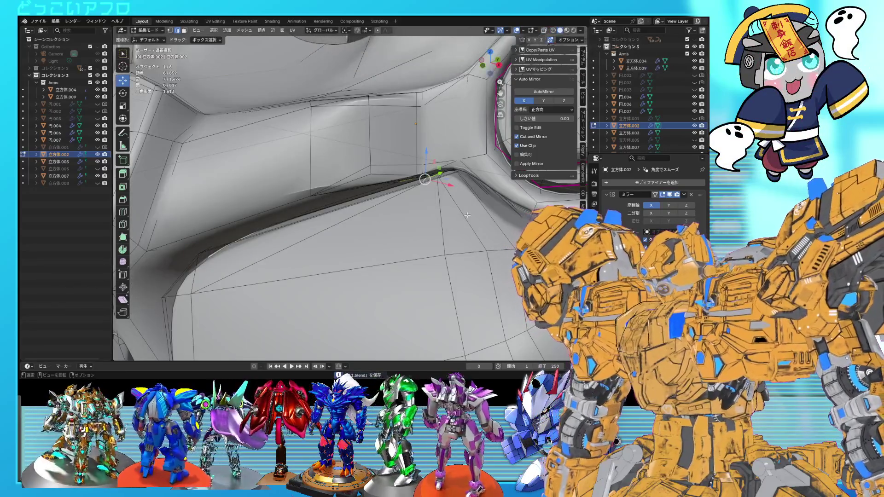
{"action": "key", "text": "g"}
{"action": "key", "text": "g"}
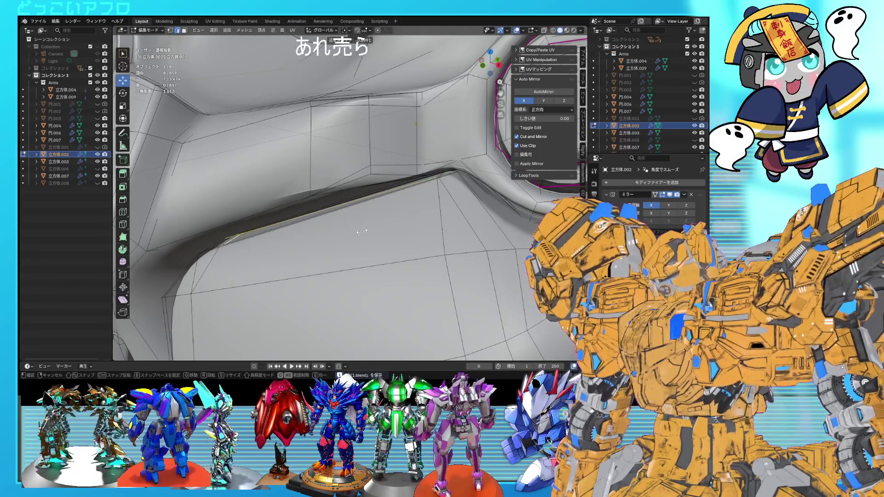
{"action": "left_click", "coordinate": [367, 232]}
Select the edge loop running around the vent.
{"action": "mouse_move", "coordinate": [367, 232]}
{"action": "middle_mouse_down"}
{"action": "mouse_move", "coordinate": [388, 198]}
{"action": "mouse_move", "coordinate": [371, 213]}
{"action": "mouse_move", "coordinate": [374, 237]}
{"action": "mouse_move", "coordinate": [459, 236]}
{"action": "mouse_move", "coordinate": [466, 203]}
{"action": "mouse_move", "coordinate": [408, 201]}
{"action": "middle_mouse_up"}
{"action": "key", "text": "shift+z"}
{"action": "key", "text": "a"}
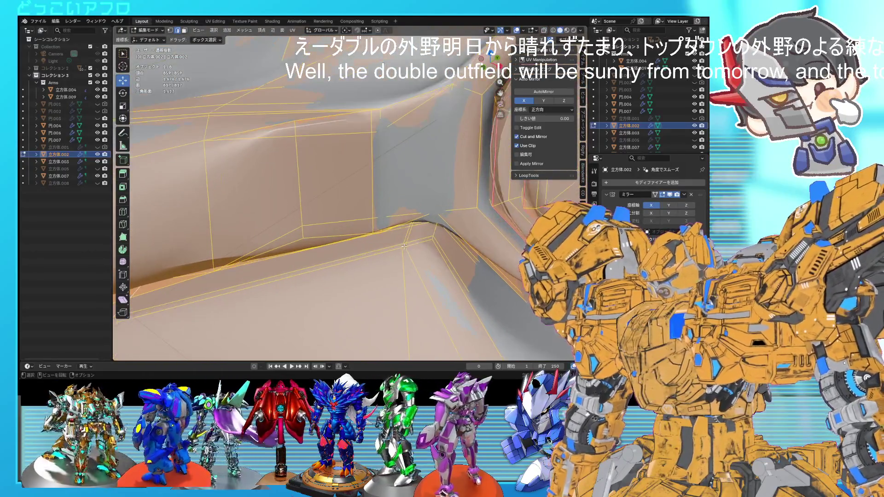
{"action": "key", "text": "shift+z"}
{"action": "left_click", "coordinate": [399, 249]}
{"action": "middle_click_drag", "start_coordinate": [400, 248], "coordinate": [407, 250]}
{"action": "key", "text": "shift+z"}
{"action": "left_click", "coordinate": [413, 275]}
{"action": "left_click", "coordinate": [412, 275], "text": "alt"}
{"action": "key", "text": "shift+z"}
{"action": "scroll", "coordinate": [412, 275], "scroll_direction": "down", "scroll_amount": 6}
{"action": "middle_click_drag", "start_coordinate": [406, 271], "coordinate": [407, 327]}
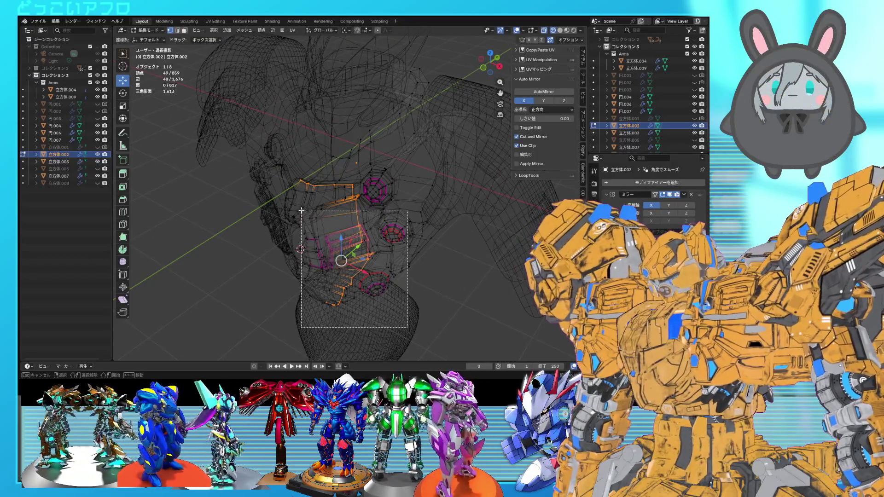
Trim the loop selection to one section and move those vertices.
{"action": "left_click_drag", "start_coordinate": [301, 210], "coordinate": [301, 211], "text": "ctrl"}
{"action": "scroll", "coordinate": [338, 224], "scroll_direction": "up", "scroll_amount": 4}
{"action": "left_click_drag", "start_coordinate": [207, 134], "coordinate": [374, 192], "text": "ctrl"}
{"action": "scroll", "coordinate": [370, 202], "scroll_direction": "up", "scroll_amount": 4}
{"action": "middle_click_drag", "start_coordinate": [409, 215], "coordinate": [400, 193]}
{"action": "mouse_move", "coordinate": [279, 132]}
{"action": "left_mouse_down", "text": "ctrl"}
{"action": "mouse_move", "coordinate": [346, 181]}
{"action": "mouse_move", "coordinate": [331, 199]}
{"action": "left_mouse_up", "text": "ctrl"}
{"action": "mouse_move", "coordinate": [332, 199]}
{"action": "middle_mouse_down"}
{"action": "mouse_move", "coordinate": [370, 221]}
{"action": "mouse_move", "coordinate": [382, 244]}
{"action": "mouse_move", "coordinate": [368, 249]}
{"action": "middle_mouse_up"}
{"action": "key", "text": "shift+z"}
{"action": "key", "text": "g"}
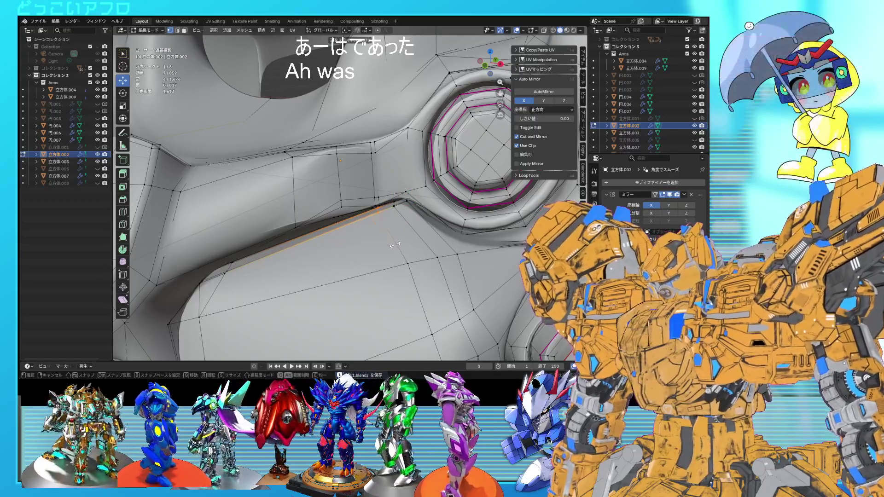
{"action": "left_click", "coordinate": [395, 245]}
Cut a centred edge loop on the chest plate and save 11.blend.
{"action": "mouse_move", "coordinate": [394, 245]}
{"action": "middle_mouse_down"}
{"action": "mouse_move", "coordinate": [407, 202]}
{"action": "mouse_move", "coordinate": [406, 245]}
{"action": "mouse_move", "coordinate": [411, 220]}
{"action": "middle_mouse_up"}
{"action": "key", "text": "alt+z"}
{"action": "key", "text": "alt+z"}
{"action": "key", "text": "ctrl+r"}
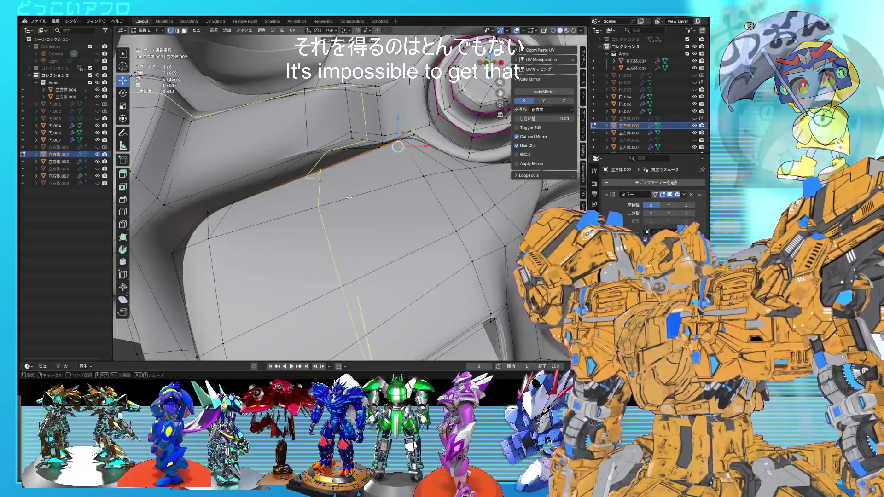
{"action": "left_click", "coordinate": [349, 197]}
{"action": "right_click", "coordinate": [349, 198]}
{"action": "scroll", "coordinate": [349, 197], "scroll_direction": "down", "scroll_amount": 5}
{"action": "mouse_move", "coordinate": [349, 198]}
{"action": "middle_mouse_down"}
{"action": "mouse_move", "coordinate": [346, 240]}
{"action": "mouse_move", "coordinate": [406, 209]}
{"action": "mouse_move", "coordinate": [404, 220]}
{"action": "mouse_move", "coordinate": [430, 248]}
{"action": "middle_mouse_up"}
{"action": "key", "text": "Tab"}
{"action": "key", "text": "ctrl+s"}
{"action": "mouse_move", "coordinate": [480, 258]}
{"action": "middle_mouse_down"}
{"action": "mouse_move", "coordinate": [451, 255]}
{"action": "mouse_move", "coordinate": [402, 271]}
{"action": "middle_mouse_up"}
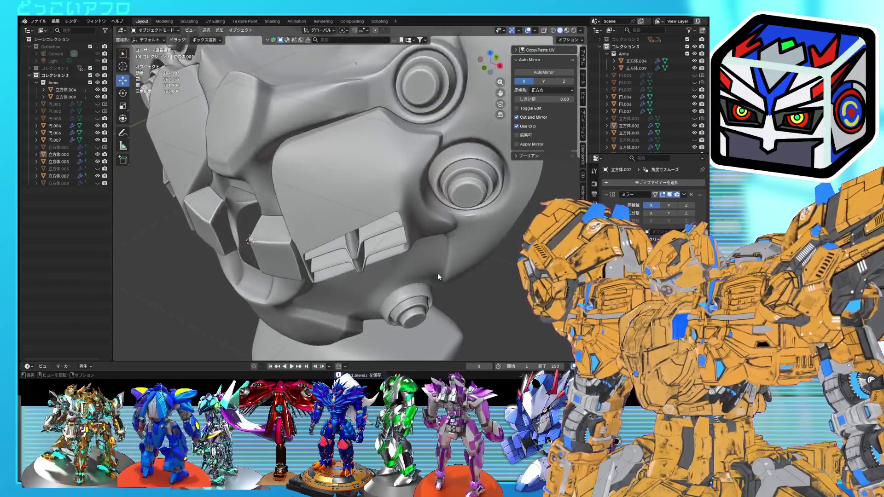
Box-select the vent part's vertices in wireframe, excluding unwanted ones.
{"action": "mouse_move", "coordinate": [390, 225]}
{"action": "middle_mouse_down"}
{"action": "mouse_move", "coordinate": [398, 282]}
{"action": "mouse_move", "coordinate": [412, 278]}
{"action": "middle_mouse_up"}
{"action": "key", "text": "shift+z"}
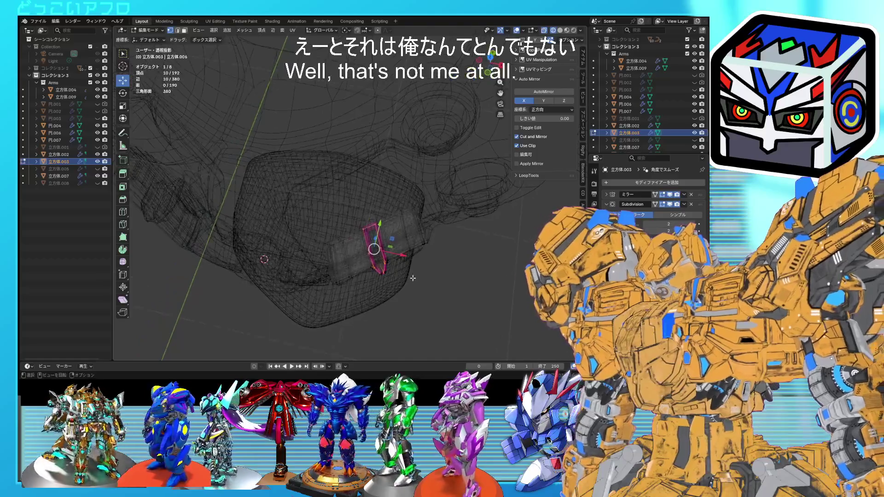
{"action": "left_click", "coordinate": [413, 244]}
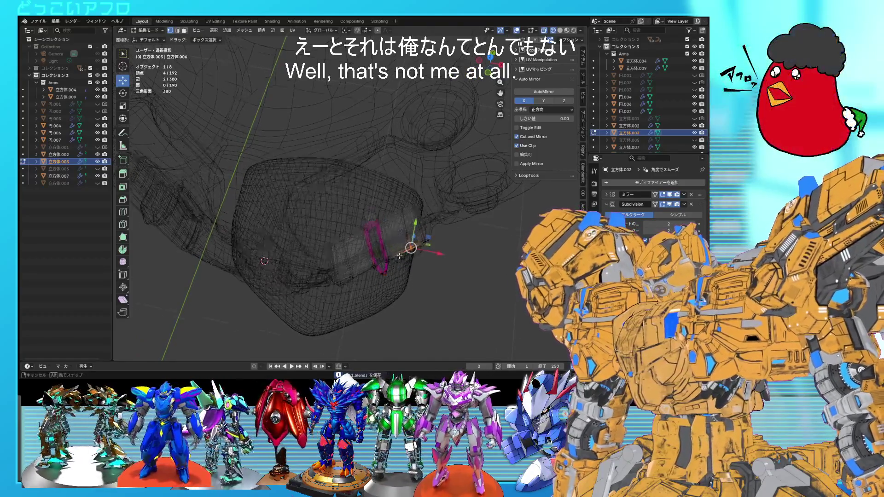
{"action": "left_click", "coordinate": [406, 284], "text": "shift"}
{"action": "middle_click_drag", "start_coordinate": [405, 286], "coordinate": [410, 288]}
{"action": "mouse_move", "coordinate": [410, 288]}
{"action": "left_mouse_down"}
{"action": "mouse_move", "coordinate": [373, 257]}
{"action": "mouse_move", "coordinate": [381, 251]}
{"action": "mouse_move", "coordinate": [375, 270]}
{"action": "mouse_move", "coordinate": [354, 273]}
{"action": "left_mouse_up"}
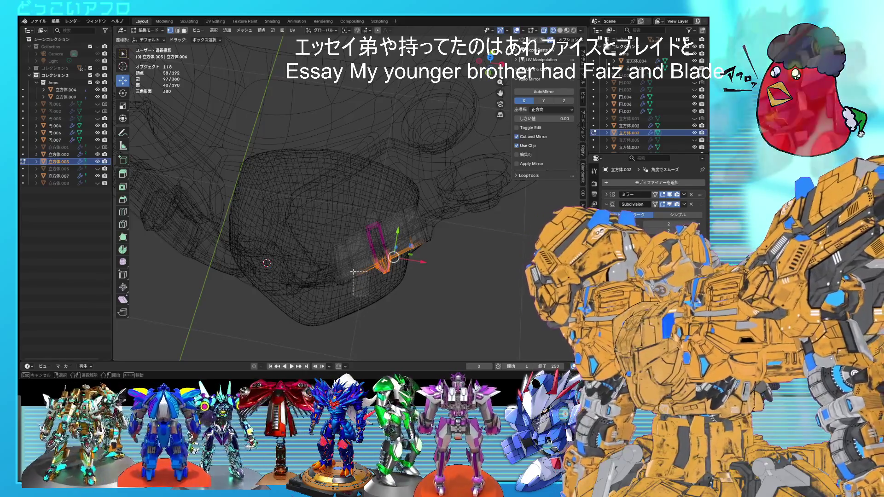
{"action": "mouse_move", "coordinate": [364, 274]}
{"action": "middle_mouse_down"}
{"action": "mouse_move", "coordinate": [411, 273]}
{"action": "mouse_move", "coordinate": [356, 145]}
{"action": "middle_mouse_up"}
{"action": "scroll", "coordinate": [394, 235], "scroll_direction": "up", "scroll_amount": 3}
{"action": "middle_click_drag", "start_coordinate": [323, 103], "coordinate": [420, 254]}
Move the selected vent vertices downward and return to object mode.
{"action": "key", "text": "alt+z"}
{"action": "scroll", "coordinate": [418, 245], "scroll_direction": "up", "scroll_amount": 4}
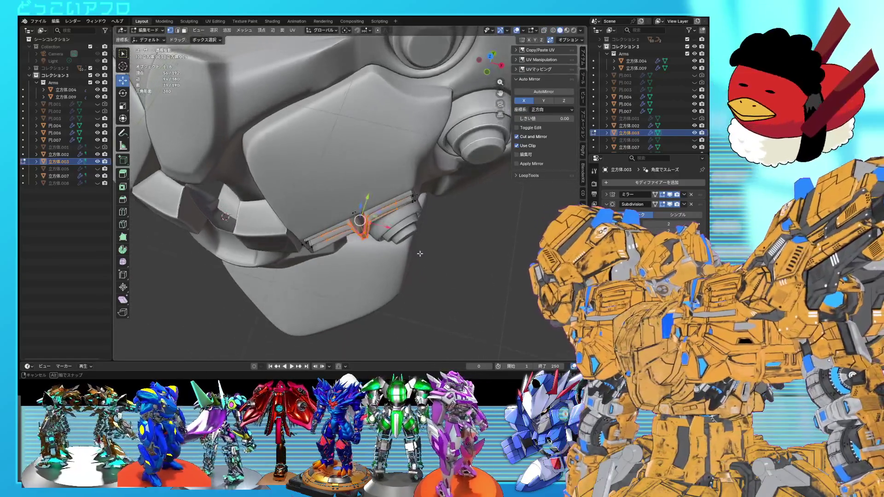
{"action": "key", "text": "g"}
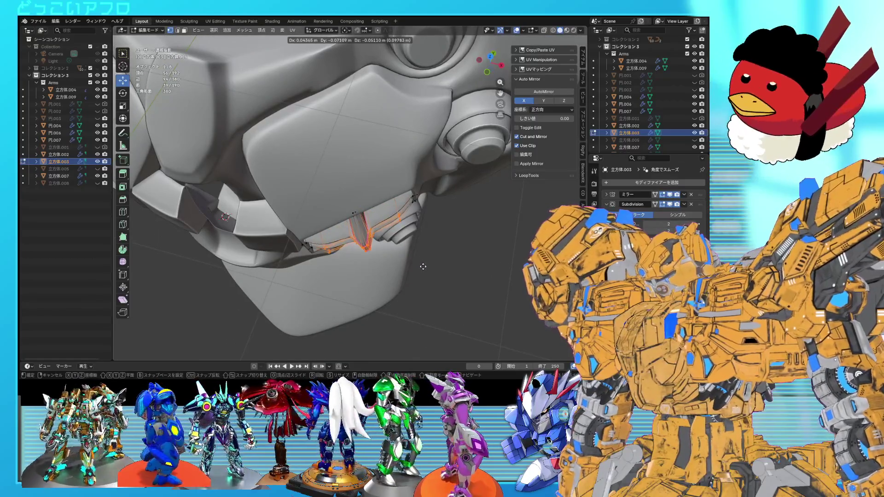
{"action": "left_click", "coordinate": [423, 267]}
{"action": "mouse_move", "coordinate": [423, 267]}
{"action": "middle_mouse_down"}
{"action": "mouse_move", "coordinate": [417, 275]}
{"action": "mouse_move", "coordinate": [414, 231]}
{"action": "middle_mouse_up"}
{"action": "key", "text": "Tab"}
{"action": "mouse_move", "coordinate": [485, 268]}
{"action": "middle_mouse_down"}
{"action": "mouse_move", "coordinate": [444, 289]}
{"action": "mouse_move", "coordinate": [352, 220]}
{"action": "mouse_move", "coordinate": [347, 229]}
{"action": "middle_mouse_up"}
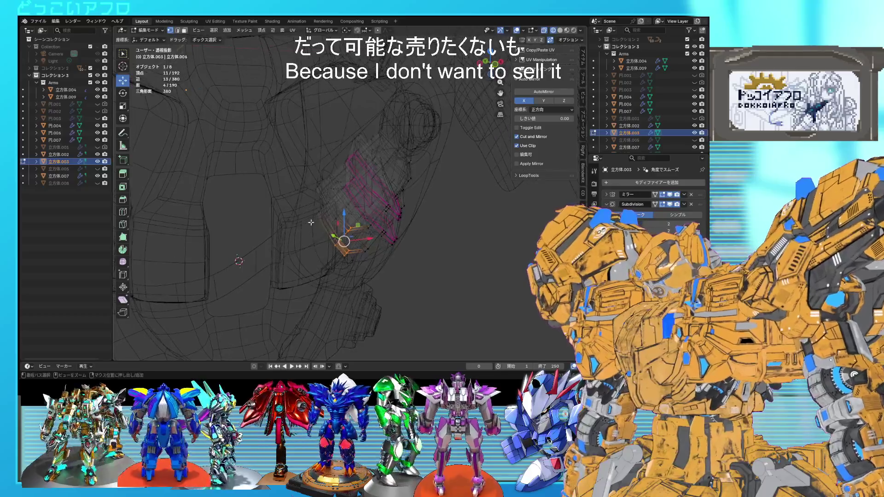
Move a box-selected part of the vent geometry and save the file.
{"action": "left_click_drag", "start_coordinate": [311, 223], "coordinate": [335, 250]}
{"action": "key", "text": "alt+z"}
{"action": "mouse_move", "coordinate": [363, 245]}
{"action": "middle_mouse_down"}
{"action": "mouse_move", "coordinate": [414, 227]}
{"action": "mouse_move", "coordinate": [387, 244]}
{"action": "mouse_move", "coordinate": [446, 273]}
{"action": "mouse_move", "coordinate": [472, 261]}
{"action": "mouse_move", "coordinate": [447, 214]}
{"action": "mouse_move", "coordinate": [454, 166]}
{"action": "mouse_move", "coordinate": [370, 193]}
{"action": "middle_mouse_up"}
{"action": "key", "text": "g"}
{"action": "left_click", "coordinate": [416, 229]}
{"action": "key", "text": "Tab"}
{"action": "key", "text": "ctrl+s"}
Shrink the whole vent grill to 0.968 and lift it slightly along Z.
{"action": "key", "text": "alt+a"}
{"action": "left_click", "coordinate": [370, 196]}
{"action": "key", "text": "Tab"}
{"action": "key", "text": "a"}
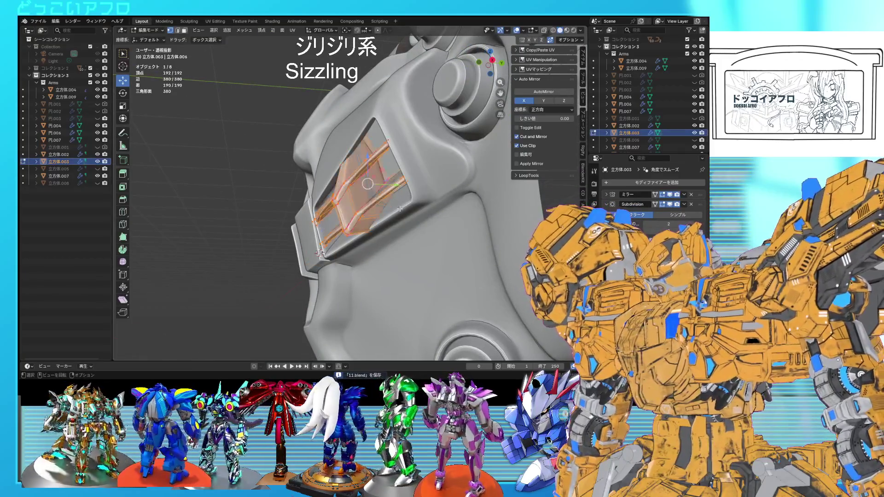
{"action": "key", "text": "s"}
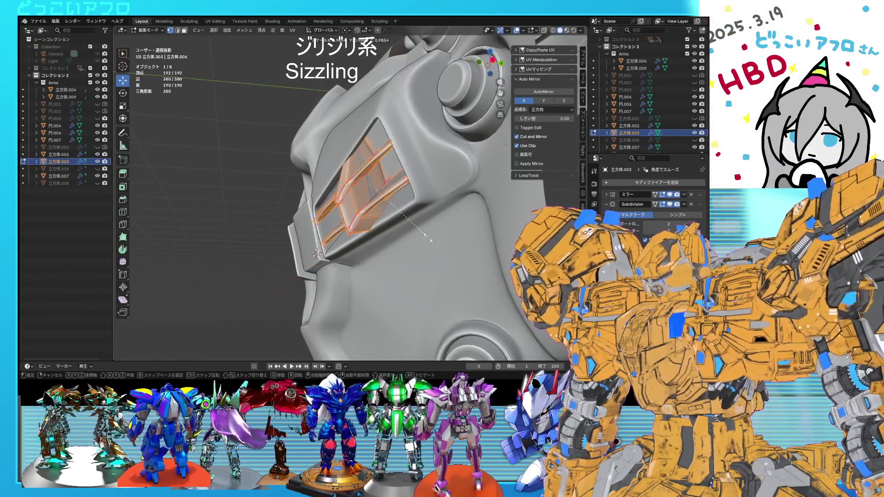
{"action": "left_click", "coordinate": [420, 222]}
{"action": "left_click_drag", "start_coordinate": [371, 157], "coordinate": [371, 154]}
{"action": "mouse_move", "coordinate": [371, 153]}
{"action": "middle_mouse_down"}
{"action": "mouse_move", "coordinate": [413, 171]}
{"action": "mouse_move", "coordinate": [361, 198]}
{"action": "mouse_move", "coordinate": [368, 204]}
{"action": "middle_mouse_up"}
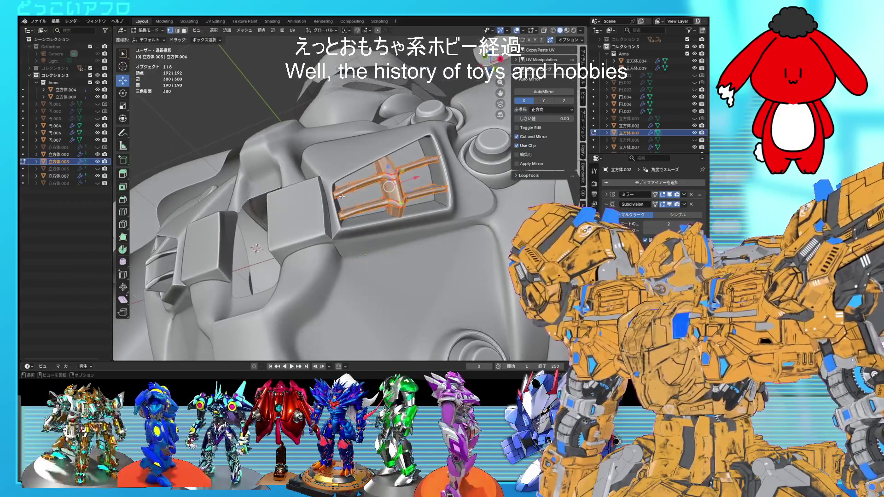
Nudge the vent's crossbar vertices into a new position.
{"action": "key", "text": "shift+z"}
{"action": "left_click_drag", "start_coordinate": [321, 181], "coordinate": [322, 182]}
{"action": "key", "text": "g"}
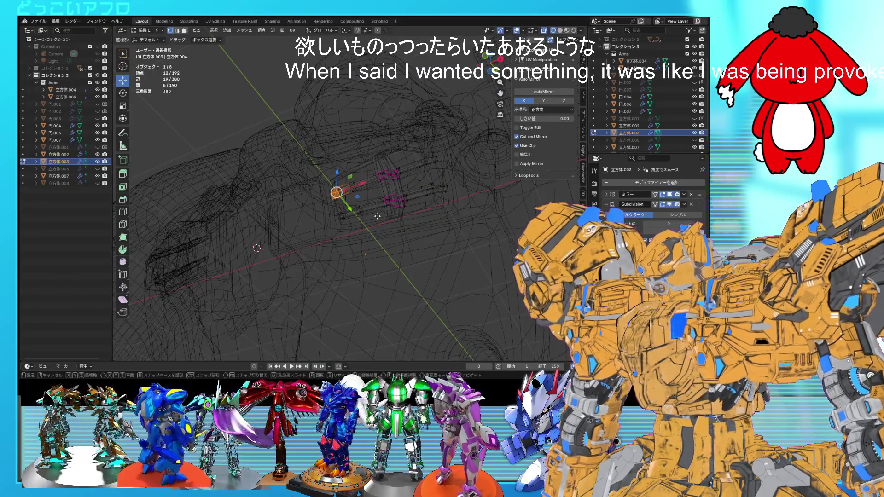
{"action": "left_click", "coordinate": [377, 210]}
{"action": "key", "text": "Tab"}
{"action": "key", "text": "shift+z"}
{"action": "middle_click_drag", "start_coordinate": [377, 210], "coordinate": [388, 231]}
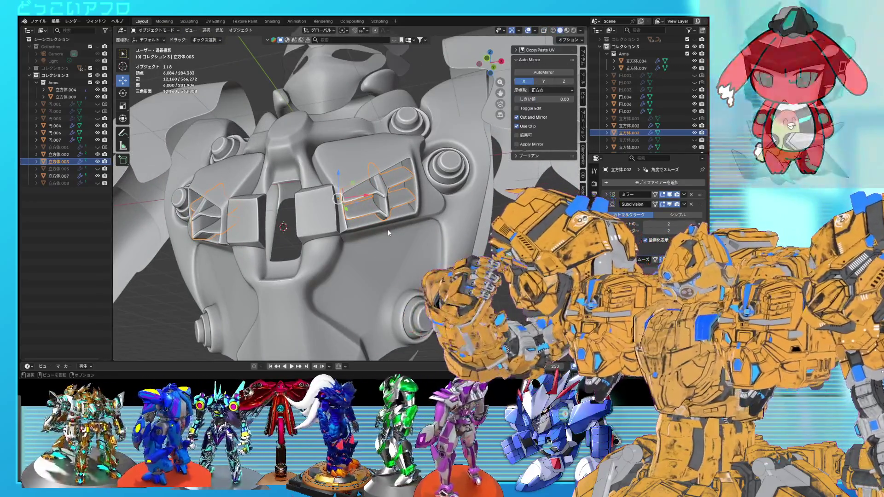
{"action": "scroll", "coordinate": [389, 228], "scroll_direction": "up", "scroll_amount": 5}
{"action": "mouse_move", "coordinate": [388, 228]}
{"action": "middle_mouse_down"}
{"action": "mouse_move", "coordinate": [376, 246]}
{"action": "mouse_move", "coordinate": [370, 220]}
{"action": "middle_mouse_up"}
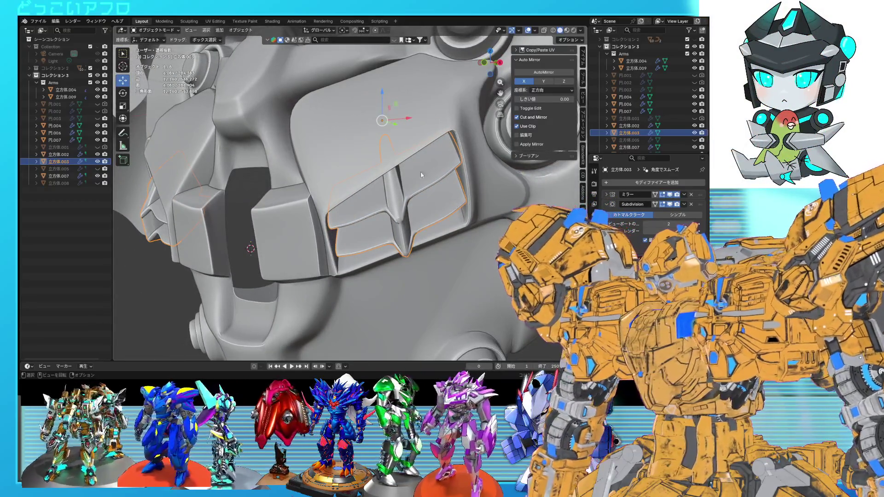
{"action": "middle_click_drag", "start_coordinate": [406, 244], "coordinate": [356, 184]}
{"action": "mouse_move", "coordinate": [431, 155]}
{"action": "middle_mouse_down"}
{"action": "mouse_move", "coordinate": [423, 194]}
{"action": "mouse_move", "coordinate": [436, 213]}
{"action": "mouse_move", "coordinate": [363, 219]}
{"action": "middle_mouse_up"}
Add four centred edge loops across the vent slats.
{"action": "key", "text": "Tab"}
{"action": "key", "text": "ctrl+r"}
{"action": "left_click", "coordinate": [365, 219]}
{"action": "right_click", "coordinate": [365, 219]}
{"action": "key", "text": "ctrl+r"}
{"action": "left_click", "coordinate": [435, 162]}
{"action": "right_click", "coordinate": [435, 161]}
{"action": "key", "text": "ctrl+r"}
{"action": "left_click", "coordinate": [446, 204]}
{"action": "right_click", "coordinate": [446, 205]}
{"action": "key", "text": "ctrl+r"}
{"action": "left_click", "coordinate": [385, 245]}
{"action": "right_click", "coordinate": [385, 249]}
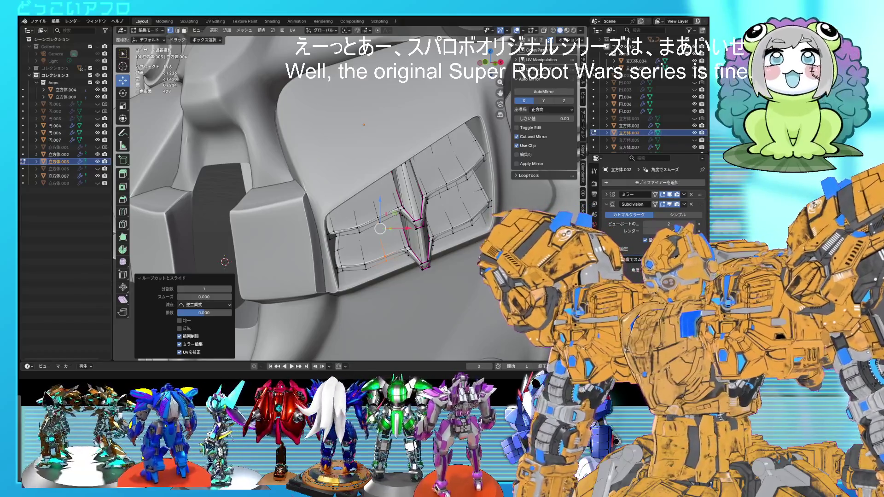
Shift the newly cut edge loop vertices on the vent grill into place and save 11.blend.
{"action": "mouse_move", "coordinate": [350, 221]}
{"action": "middle_mouse_down"}
{"action": "mouse_move", "coordinate": [378, 204]}
{"action": "mouse_move", "coordinate": [345, 246]}
{"action": "middle_mouse_up"}
{"action": "key", "text": "alt+a"}
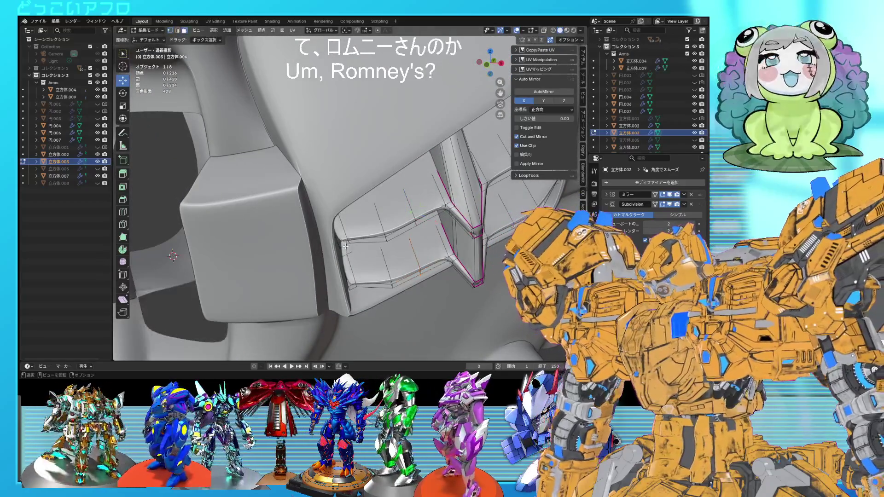
{"action": "middle_click_drag", "start_coordinate": [398, 208], "coordinate": [397, 179]}
{"action": "key", "text": "g"}
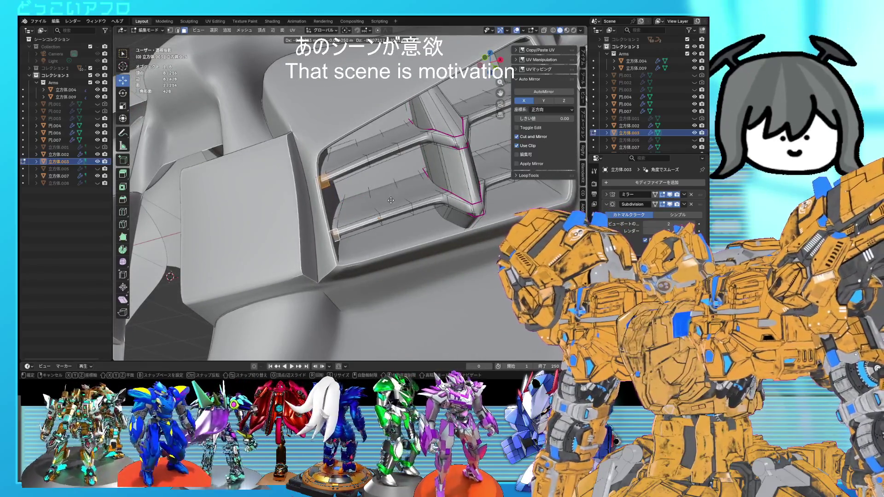
{"action": "left_click", "coordinate": [391, 187]}
{"action": "key", "text": "ctrl+s"}
Return to Object Mode, view the chest in wireframe and deselect the vent object.
{"action": "mouse_move", "coordinate": [391, 187]}
{"action": "middle_mouse_down"}
{"action": "mouse_move", "coordinate": [422, 185]}
{"action": "mouse_move", "coordinate": [433, 219]}
{"action": "mouse_move", "coordinate": [417, 211]}
{"action": "mouse_move", "coordinate": [532, 188]}
{"action": "mouse_move", "coordinate": [392, 209]}
{"action": "mouse_move", "coordinate": [407, 204]}
{"action": "middle_mouse_up"}
{"action": "key", "text": "Tab"}
{"action": "key", "text": "Tab"}
{"action": "key", "text": "shift+z"}
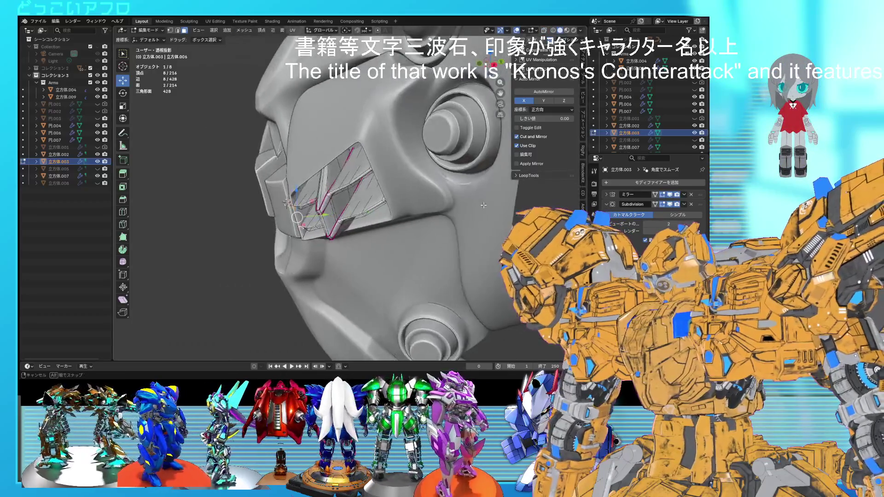
{"action": "mouse_move", "coordinate": [488, 203]}
{"action": "middle_mouse_down"}
{"action": "mouse_move", "coordinate": [514, 181]}
{"action": "mouse_move", "coordinate": [481, 174]}
{"action": "mouse_move", "coordinate": [481, 157]}
{"action": "mouse_move", "coordinate": [490, 181]}
{"action": "mouse_move", "coordinate": [469, 165]}
{"action": "mouse_move", "coordinate": [474, 225]}
{"action": "mouse_move", "coordinate": [470, 207]}
{"action": "middle_mouse_up"}
{"action": "left_click", "coordinate": [473, 225]}
{"action": "scroll", "coordinate": [473, 225], "scroll_direction": "up", "scroll_amount": 4}
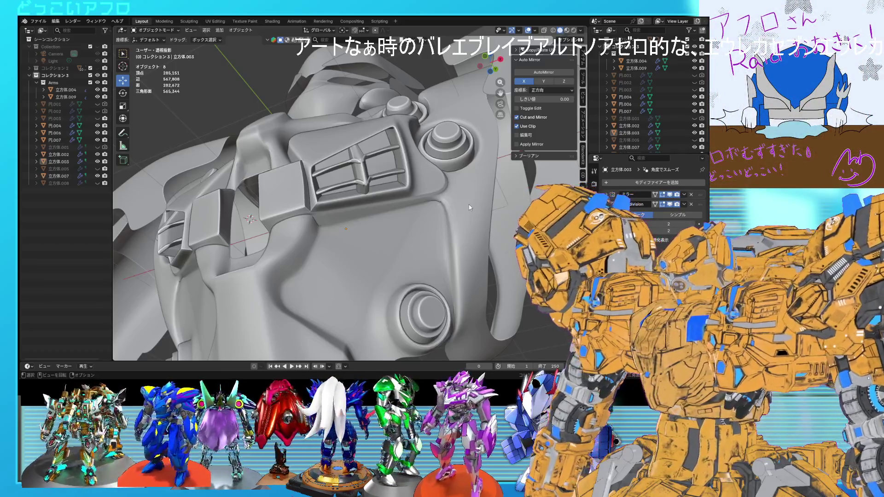
Enter Edit Mode on the vent grill and select its slats in see-through wireframe.
{"action": "left_click", "coordinate": [373, 165]}
{"action": "key", "text": "Tab"}
{"action": "mouse_move", "coordinate": [373, 165]}
{"action": "middle_mouse_down"}
{"action": "mouse_move", "coordinate": [367, 173]}
{"action": "mouse_move", "coordinate": [382, 159]}
{"action": "middle_mouse_up"}
{"action": "key", "text": "shift+z"}
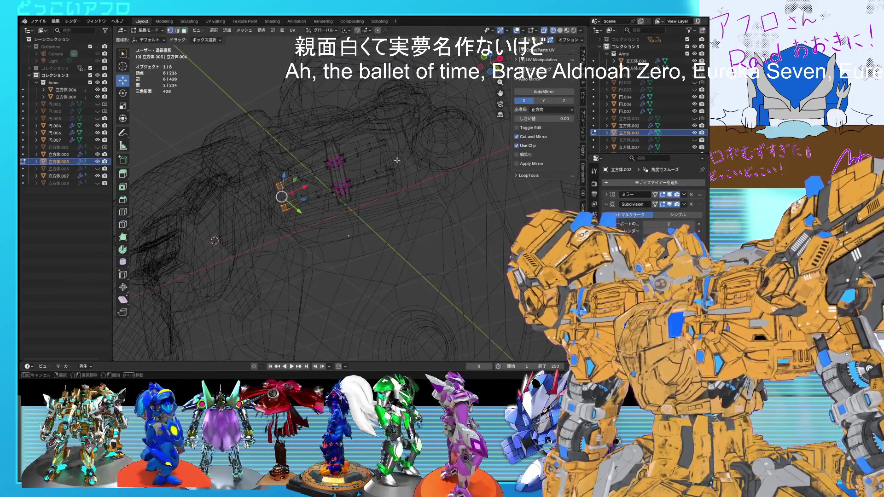
{"action": "left_click", "coordinate": [360, 140]}
{"action": "key", "text": "l"}
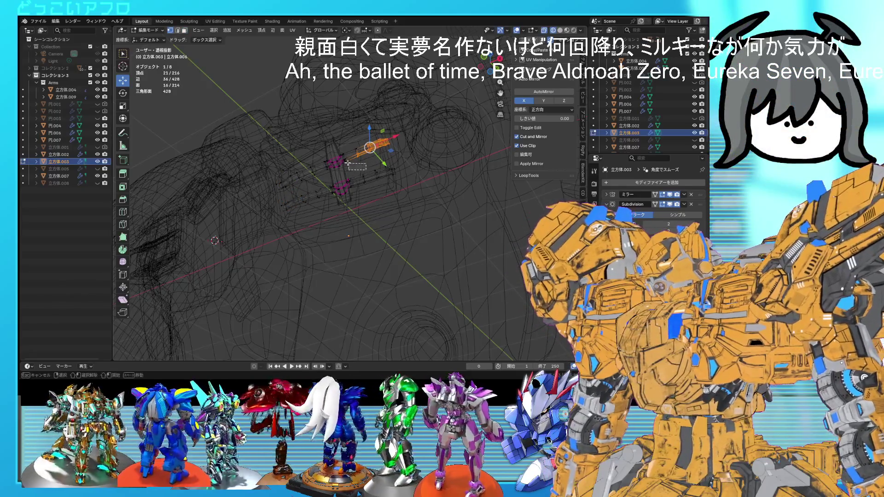
{"action": "left_click_drag", "start_coordinate": [359, 167], "coordinate": [361, 170], "text": "shift"}
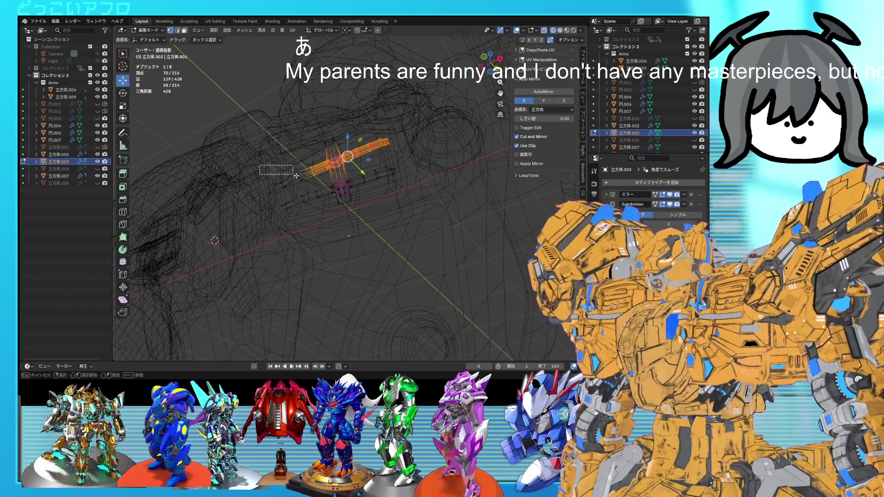
{"action": "left_click_drag", "start_coordinate": [311, 184], "coordinate": [302, 191], "text": "shift"}
Tilt the selected slats by about -0.573° and return to Object Mode.
{"action": "mouse_move", "coordinate": [301, 191]}
{"action": "middle_mouse_down"}
{"action": "mouse_move", "coordinate": [419, 175]}
{"action": "mouse_move", "coordinate": [413, 186]}
{"action": "middle_mouse_up"}
{"action": "key", "text": "g"}
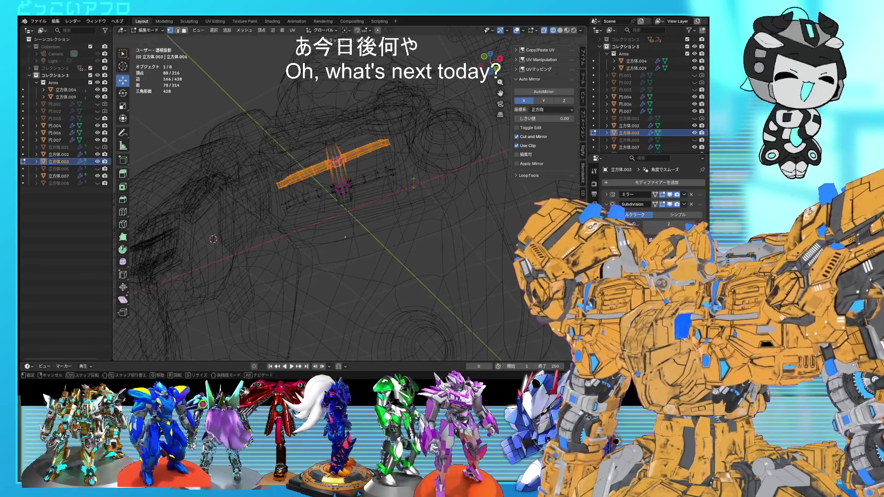
{"action": "key", "text": "r"}
{"action": "key", "text": "r"}
{"action": "left_click", "coordinate": [412, 193]}
{"action": "key", "text": "shift+z"}
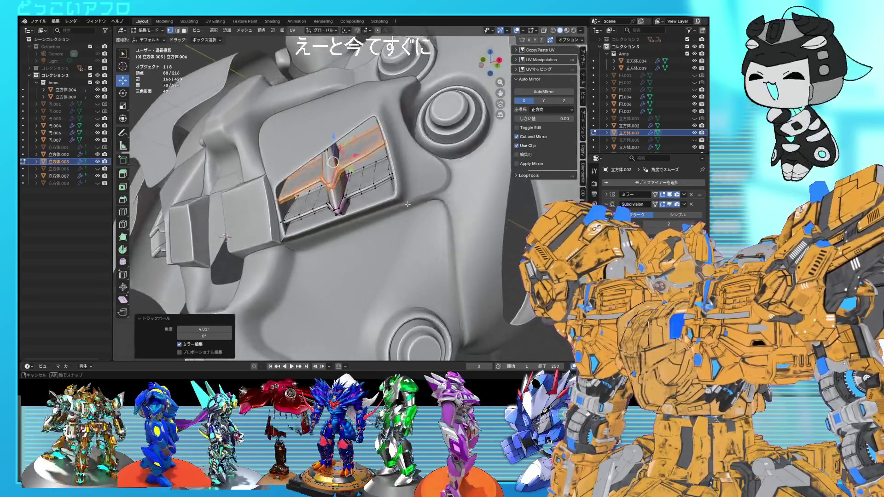
{"action": "middle_click_drag", "start_coordinate": [410, 202], "coordinate": [415, 191]}
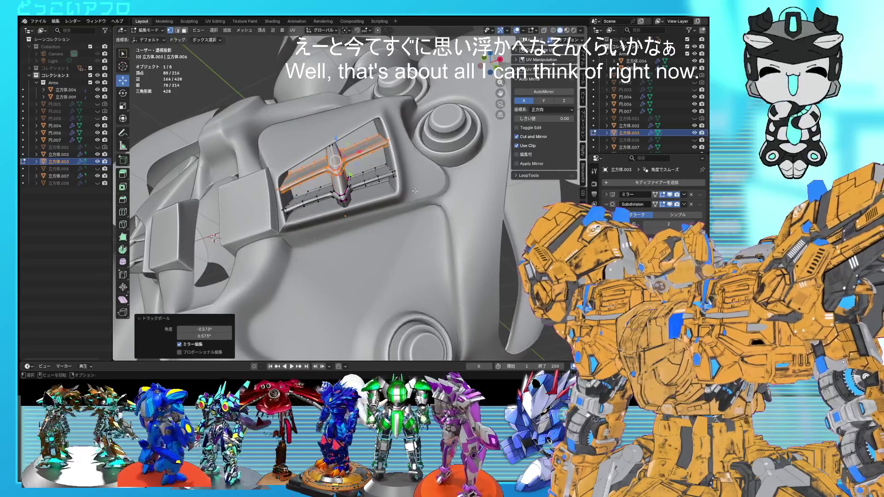
{"action": "middle_click_drag", "start_coordinate": [415, 191], "coordinate": [419, 198]}
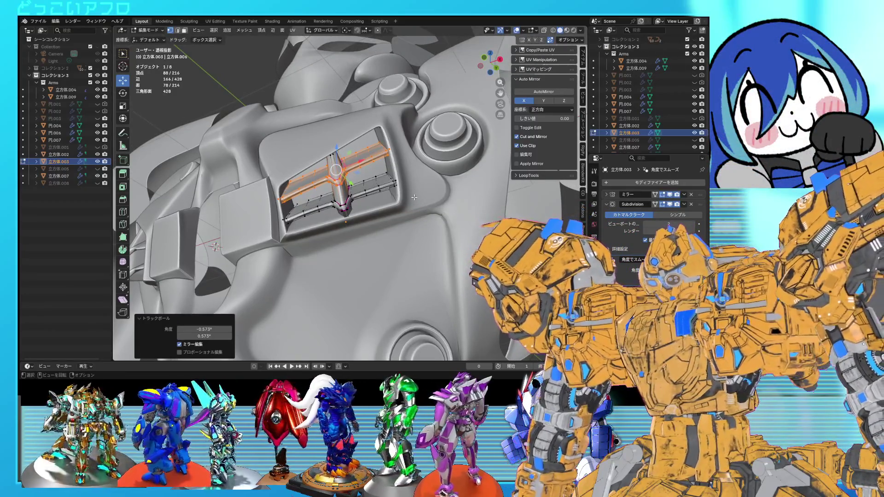
{"action": "key", "text": "Tab"}
{"action": "mouse_move", "coordinate": [421, 203]}
{"action": "middle_mouse_down"}
{"action": "mouse_move", "coordinate": [404, 215]}
{"action": "mouse_move", "coordinate": [412, 209]}
{"action": "middle_mouse_up"}
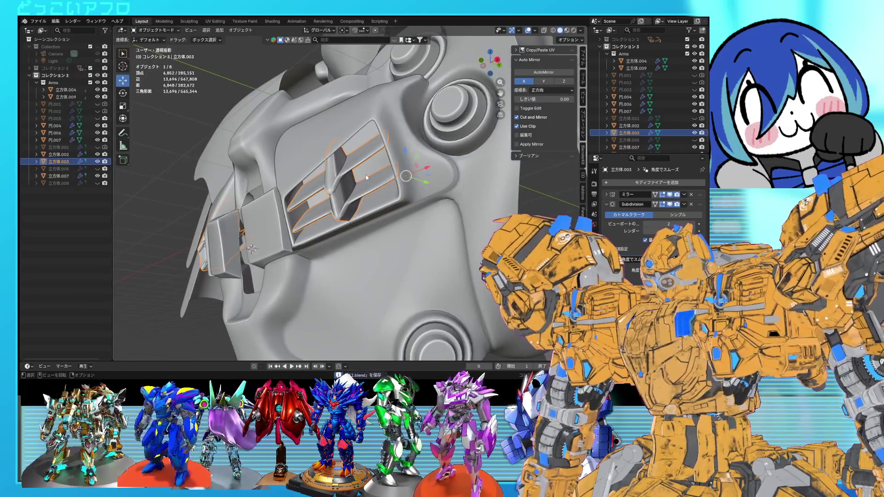
Apply Shade Smooth to the chest shell and to the vent grille.
{"action": "left_click", "coordinate": [359, 178]}
{"action": "right_click", "coordinate": [340, 177]}
{"action": "left_click", "coordinate": [338, 177]}
{"action": "left_click", "coordinate": [380, 173]}
{"action": "right_click", "coordinate": [376, 176]}
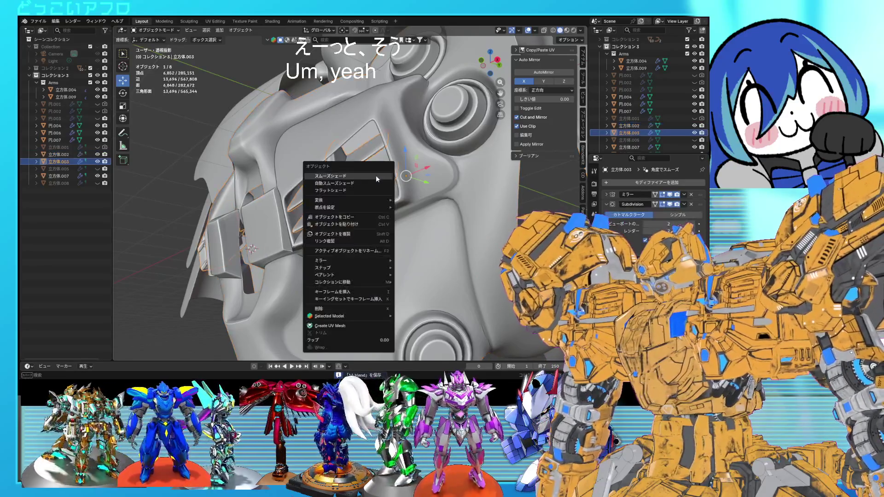
{"action": "left_click", "coordinate": [376, 175]}
Open the grille mesh 立方体.006 in Edit Mode with see-through wireframe display.
{"action": "mouse_move", "coordinate": [376, 175]}
{"action": "middle_mouse_down"}
{"action": "mouse_move", "coordinate": [389, 199]}
{"action": "mouse_move", "coordinate": [415, 190]}
{"action": "mouse_move", "coordinate": [408, 164]}
{"action": "middle_mouse_up"}
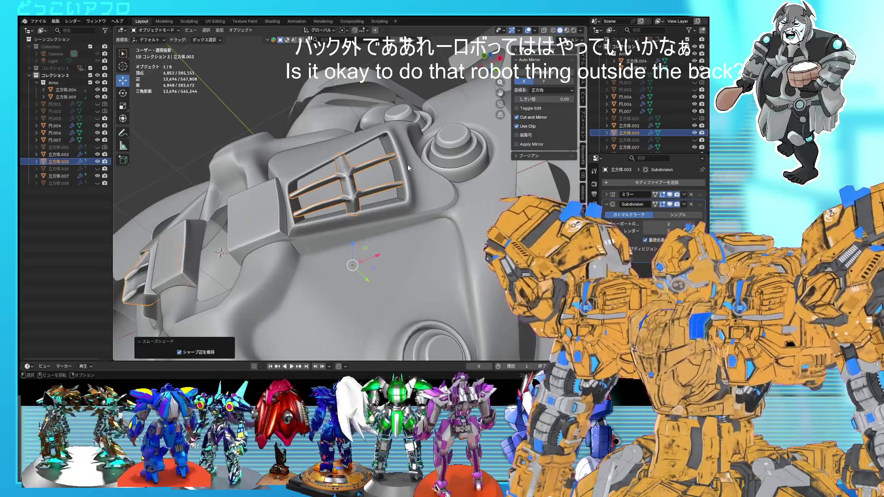
{"action": "mouse_move", "coordinate": [414, 171]}
{"action": "middle_mouse_down"}
{"action": "mouse_move", "coordinate": [418, 178]}
{"action": "mouse_move", "coordinate": [390, 215]}
{"action": "mouse_move", "coordinate": [398, 201]}
{"action": "middle_mouse_up"}
{"action": "key", "text": "Tab"}
{"action": "key", "text": "shift+z"}
{"action": "key", "text": "shift+z"}
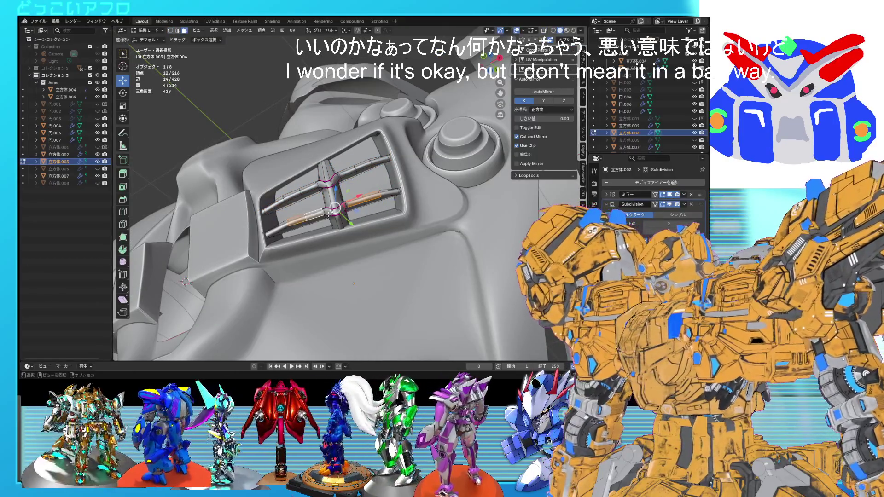
Move the grille's vent tube edges into place, then leave Edit Mode and save.
{"action": "mouse_move", "coordinate": [369, 214]}
{"action": "middle_mouse_down"}
{"action": "mouse_move", "coordinate": [416, 206]}
{"action": "mouse_move", "coordinate": [400, 216]}
{"action": "mouse_move", "coordinate": [396, 194]}
{"action": "mouse_move", "coordinate": [414, 186]}
{"action": "mouse_move", "coordinate": [361, 212]}
{"action": "mouse_move", "coordinate": [357, 228]}
{"action": "middle_mouse_up"}
{"action": "key", "text": "shift+z"}
{"action": "left_click", "coordinate": [420, 176]}
{"action": "left_click_drag", "start_coordinate": [341, 213], "coordinate": [341, 213]}
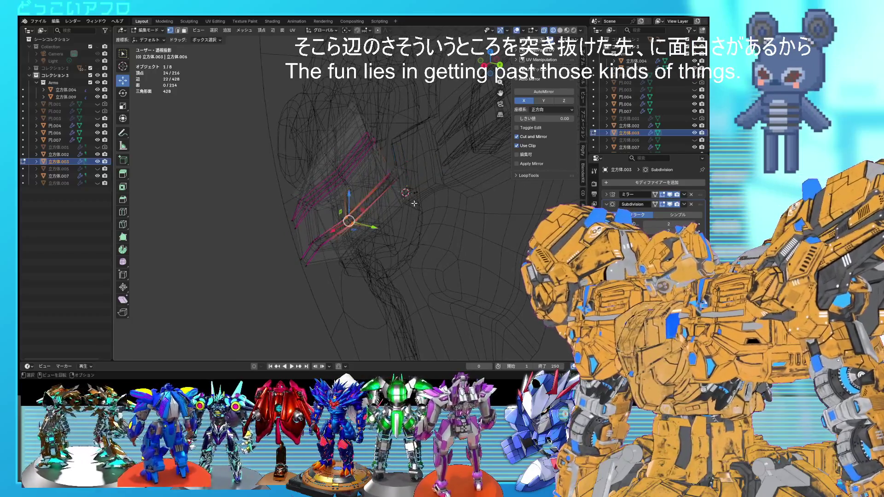
{"action": "left_click", "coordinate": [401, 184]}
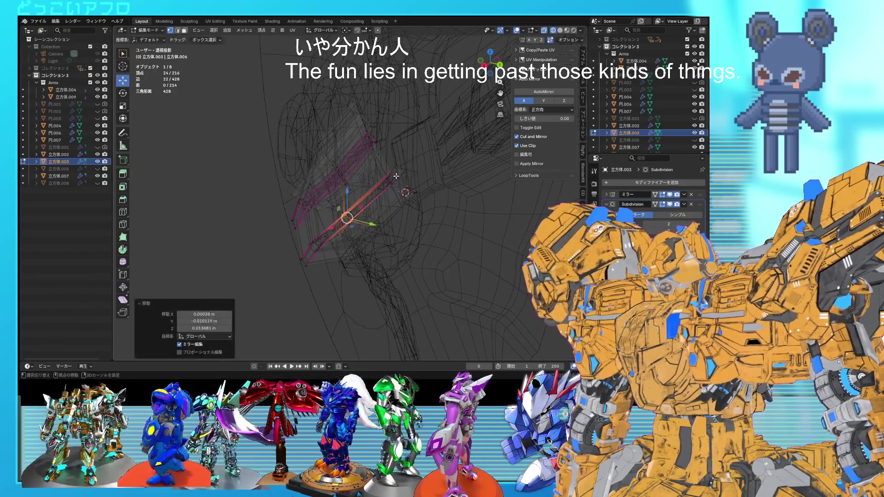
{"action": "key", "text": "shift+z"}
{"action": "scroll", "coordinate": [449, 188], "scroll_direction": "up", "scroll_amount": 5}
{"action": "middle_click_drag", "start_coordinate": [449, 188], "coordinate": [449, 177]}
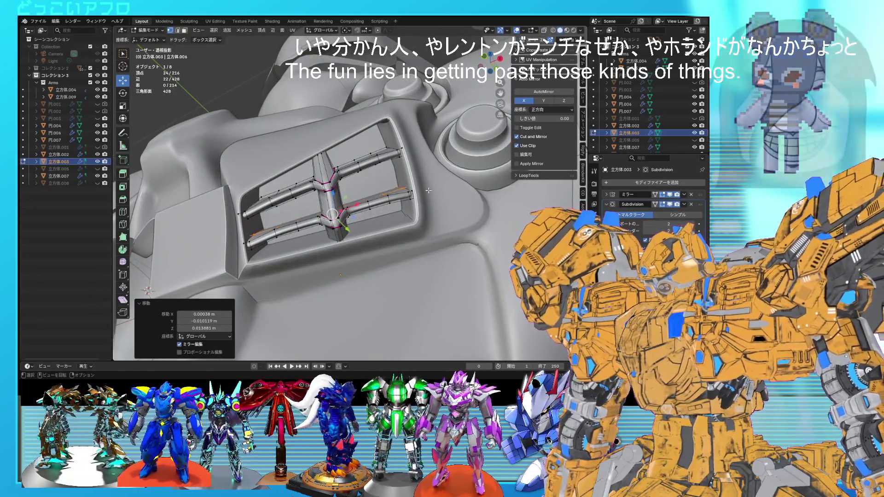
{"action": "left_click", "coordinate": [412, 195]}
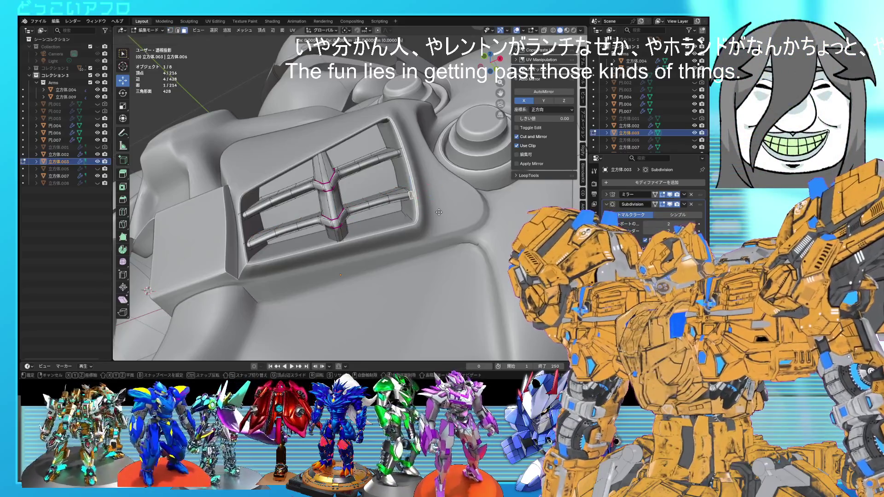
{"action": "left_click", "coordinate": [436, 187]}
{"action": "scroll", "coordinate": [436, 187], "scroll_direction": "down", "scroll_amount": 3}
{"action": "mouse_move", "coordinate": [436, 187]}
{"action": "middle_mouse_down"}
{"action": "mouse_move", "coordinate": [451, 189]}
{"action": "mouse_move", "coordinate": [451, 211]}
{"action": "mouse_move", "coordinate": [474, 201]}
{"action": "mouse_move", "coordinate": [473, 222]}
{"action": "mouse_move", "coordinate": [474, 187]}
{"action": "mouse_move", "coordinate": [455, 199]}
{"action": "mouse_move", "coordinate": [399, 186]}
{"action": "mouse_move", "coordinate": [404, 209]}
{"action": "middle_mouse_up"}
{"action": "key", "text": "Tab"}
{"action": "key", "text": "ctrl+s"}
Rotate a small vent piece in wireframe view and return to Object Mode.
{"action": "key", "text": "Tab"}
{"action": "key", "text": "shift+z"}
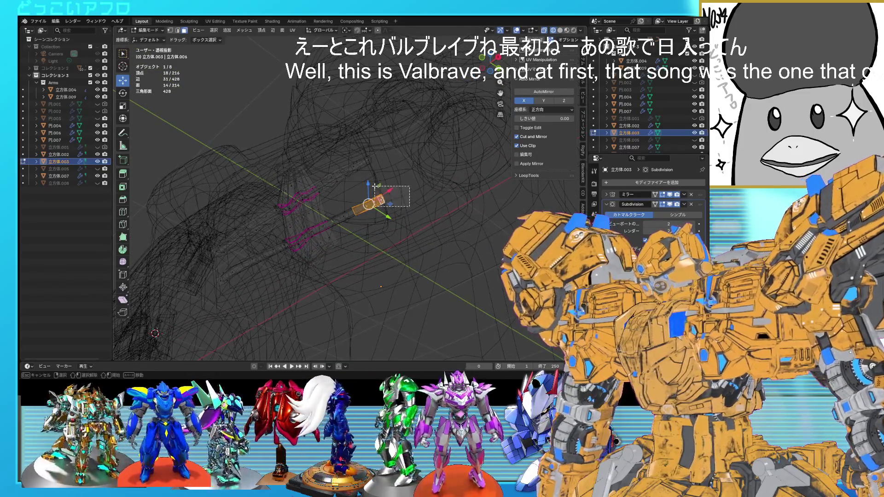
{"action": "left_click_drag", "start_coordinate": [375, 185], "coordinate": [374, 185]}
{"action": "key", "text": "r"}
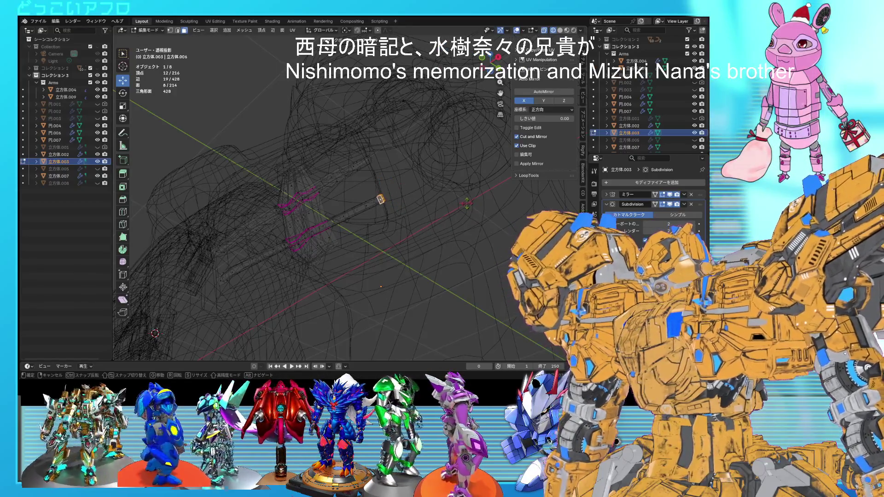
{"action": "left_click", "coordinate": [467, 203]}
{"action": "key", "text": "Tab"}
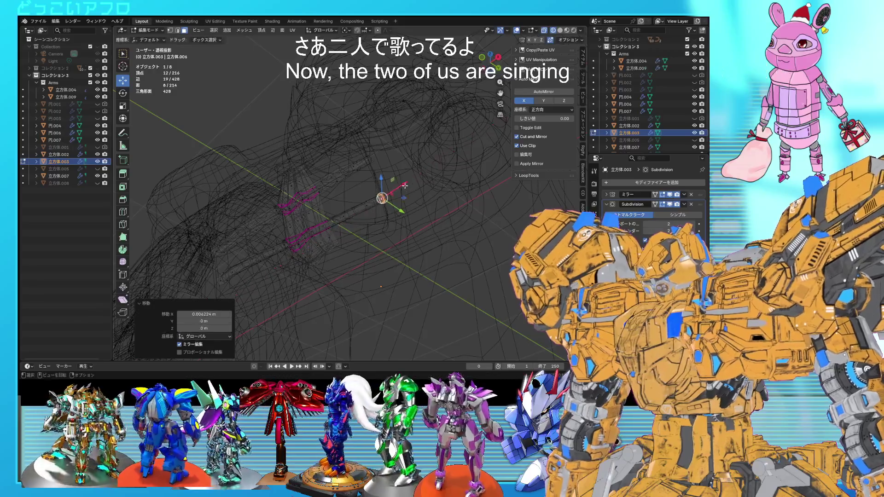
{"action": "key", "text": "shift+z"}
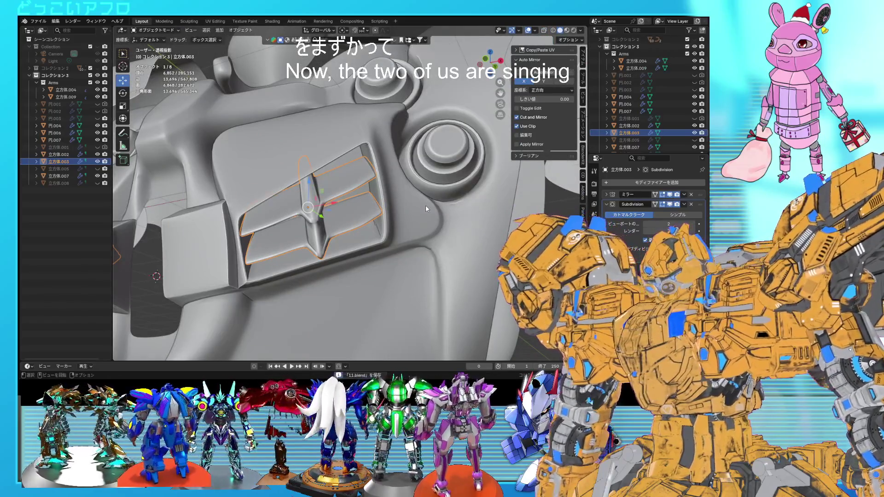
Save, then nudge the vent's central rib edges into place in Edit Mode.
{"action": "key", "text": "ctrl+s"}
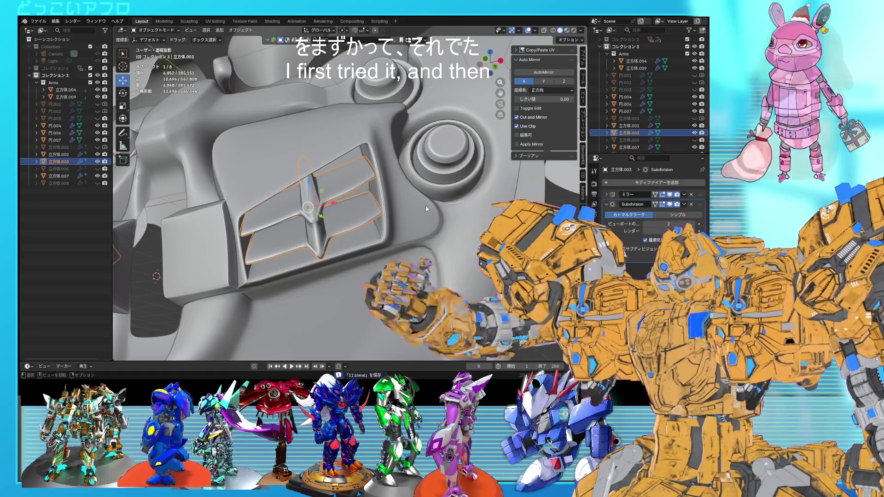
{"action": "mouse_move", "coordinate": [394, 205]}
{"action": "middle_mouse_down"}
{"action": "mouse_move", "coordinate": [403, 236]}
{"action": "mouse_move", "coordinate": [365, 197]}
{"action": "mouse_move", "coordinate": [367, 187]}
{"action": "middle_mouse_up"}
{"action": "key", "text": "Tab"}
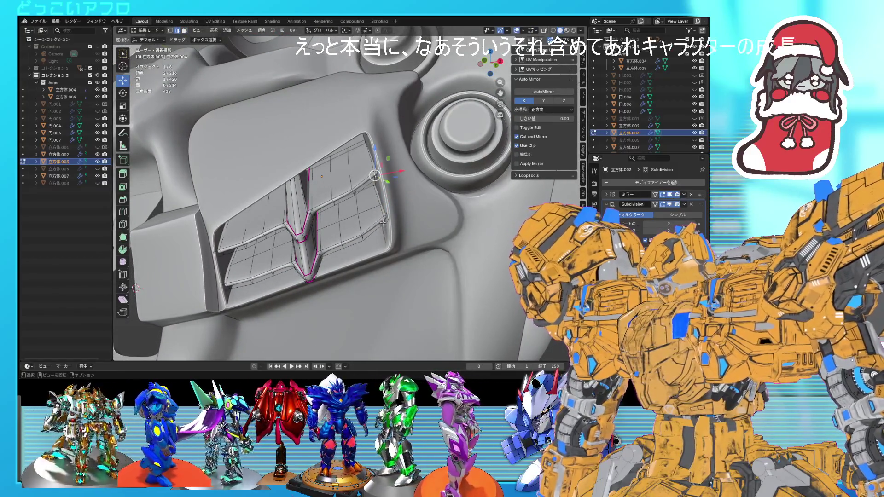
{"action": "left_click", "coordinate": [385, 221], "text": "shift"}
{"action": "middle_click_drag", "start_coordinate": [384, 221], "coordinate": [404, 246]}
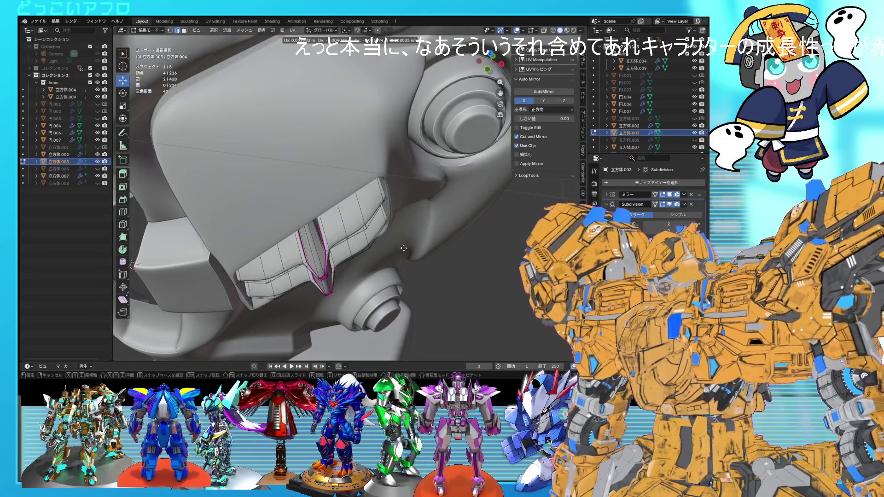
{"action": "left_click", "coordinate": [403, 251]}
{"action": "mouse_move", "coordinate": [404, 251]}
{"action": "middle_mouse_down"}
{"action": "mouse_move", "coordinate": [409, 204]}
{"action": "mouse_move", "coordinate": [350, 202]}
{"action": "mouse_move", "coordinate": [350, 225]}
{"action": "mouse_move", "coordinate": [409, 262]}
{"action": "mouse_move", "coordinate": [422, 250]}
{"action": "mouse_move", "coordinate": [416, 234]}
{"action": "mouse_move", "coordinate": [440, 226]}
{"action": "mouse_move", "coordinate": [438, 204]}
{"action": "mouse_move", "coordinate": [424, 201]}
{"action": "mouse_move", "coordinate": [462, 249]}
{"action": "mouse_move", "coordinate": [374, 230]}
{"action": "middle_mouse_up"}
Move the edge at the vent's left side, then exit, save and deselect everything.
{"action": "left_click", "coordinate": [301, 196]}
{"action": "key", "text": "g"}
{"action": "left_click", "coordinate": [409, 264]}
{"action": "key", "text": "Tab"}
{"action": "key", "text": "ctrl+s"}
{"action": "left_click", "coordinate": [432, 242]}
{"action": "scroll", "coordinate": [424, 236], "scroll_direction": "up", "scroll_amount": 2}
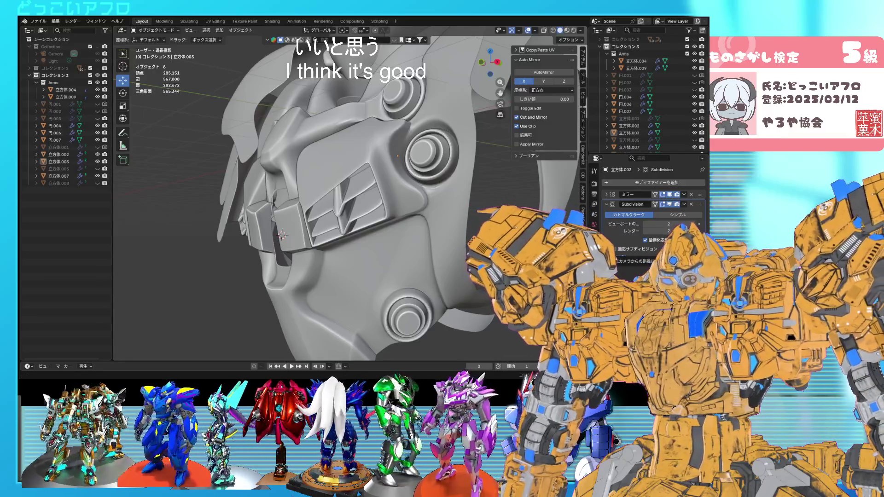
Save, then slightly move one face of a vent tube and return to Object Mode.
{"action": "mouse_move", "coordinate": [480, 190]}
{"action": "middle_mouse_down"}
{"action": "mouse_move", "coordinate": [518, 189]}
{"action": "mouse_move", "coordinate": [509, 193]}
{"action": "mouse_move", "coordinate": [497, 172]}
{"action": "mouse_move", "coordinate": [464, 167]}
{"action": "middle_mouse_up"}
{"action": "key", "text": "ctrl+s"}
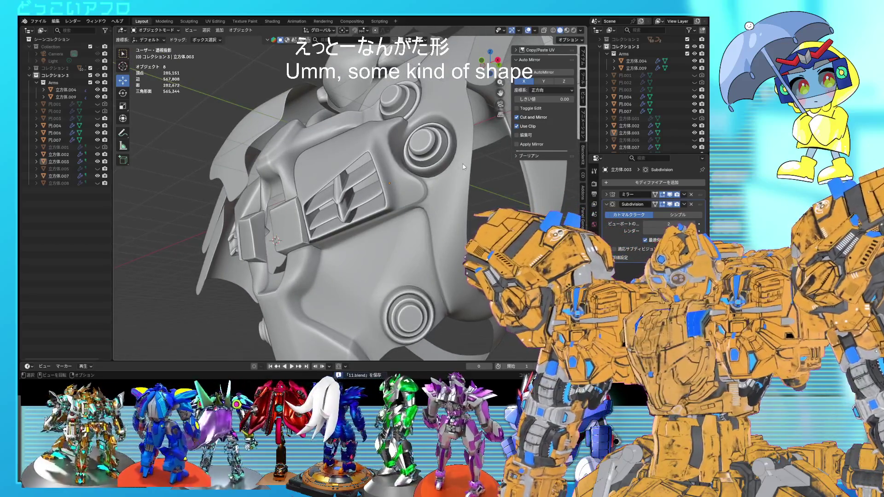
{"action": "mouse_move", "coordinate": [463, 167]}
{"action": "middle_mouse_down", "text": "ctrl"}
{"action": "mouse_move", "coordinate": [471, 146]}
{"action": "mouse_move", "coordinate": [422, 149]}
{"action": "mouse_move", "coordinate": [292, 212]}
{"action": "middle_mouse_up", "text": "ctrl"}
{"action": "key", "text": "Tab"}
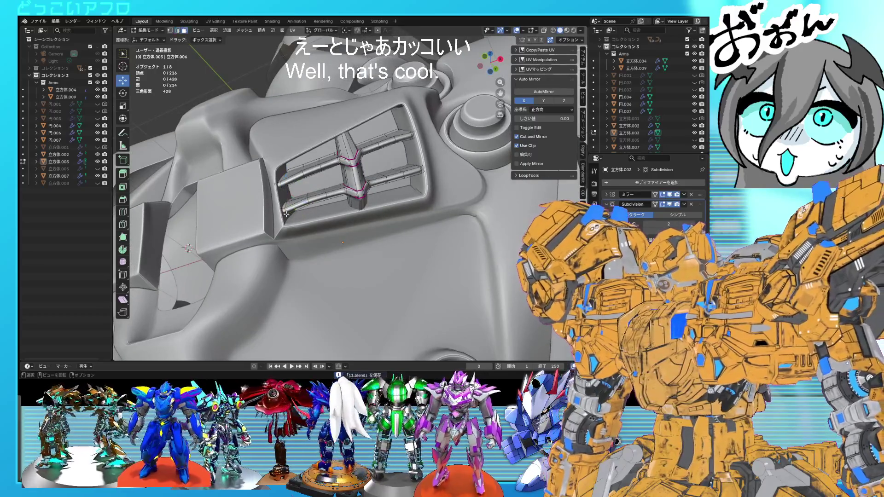
{"action": "left_click", "coordinate": [284, 213]}
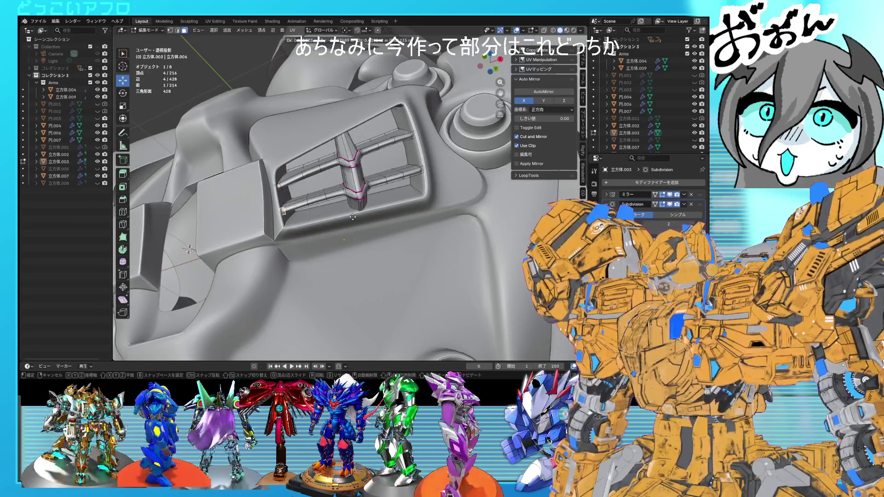
{"action": "left_click", "coordinate": [352, 216]}
{"action": "key", "text": "Tab"}
{"action": "mouse_move", "coordinate": [352, 217]}
{"action": "middle_mouse_down"}
{"action": "mouse_move", "coordinate": [402, 214]}
{"action": "mouse_move", "coordinate": [419, 267]}
{"action": "mouse_move", "coordinate": [402, 270]}
{"action": "mouse_move", "coordinate": [357, 253]}
{"action": "mouse_move", "coordinate": [411, 237]}
{"action": "mouse_move", "coordinate": [397, 244]}
{"action": "mouse_move", "coordinate": [396, 205]}
{"action": "mouse_move", "coordinate": [396, 220]}
{"action": "middle_mouse_up"}
Inspect the side of the bust, then open the chest block 立方体.002 in Edit Mode.
{"action": "scroll", "coordinate": [396, 205], "scroll_direction": "down", "scroll_amount": 3}
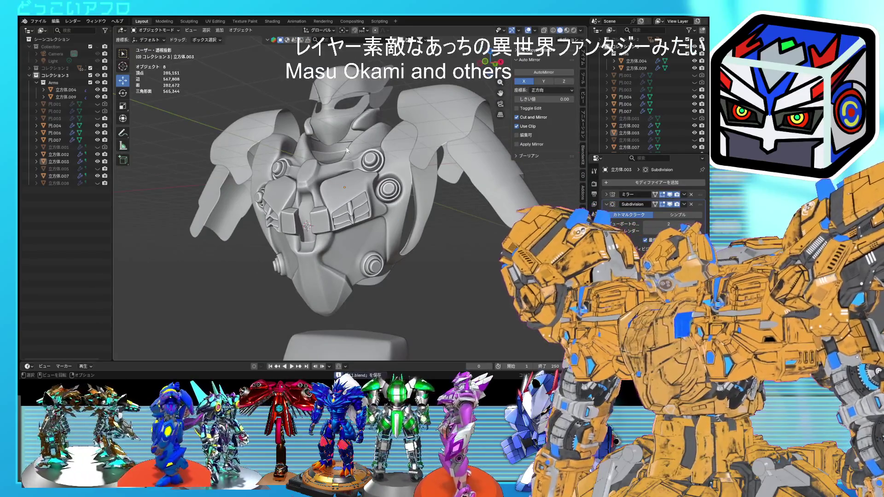
{"action": "scroll", "coordinate": [419, 199], "scroll_direction": "up", "scroll_amount": 3}
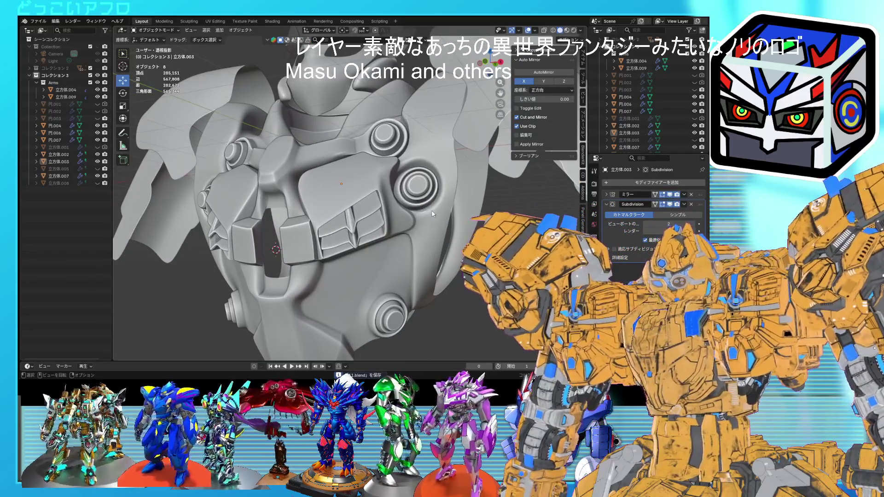
{"action": "middle_click_drag", "start_coordinate": [433, 213], "coordinate": [431, 234]}
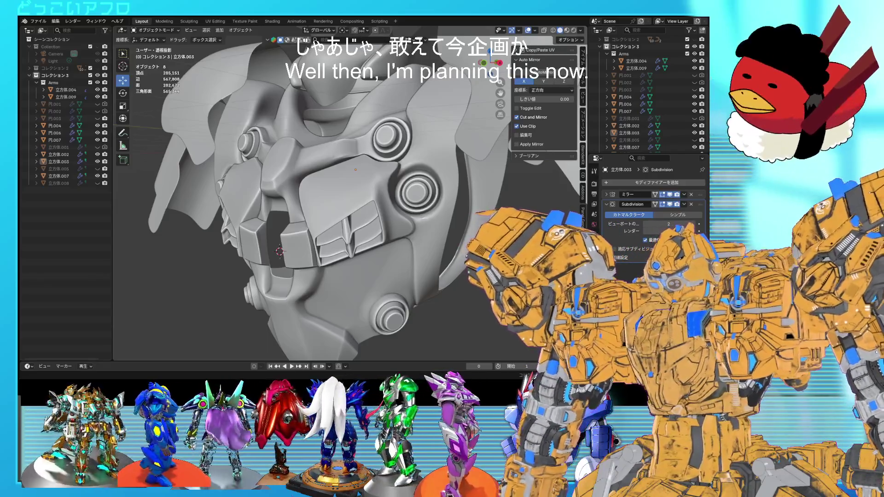
{"action": "scroll", "coordinate": [435, 199], "scroll_direction": "up", "scroll_amount": 1}
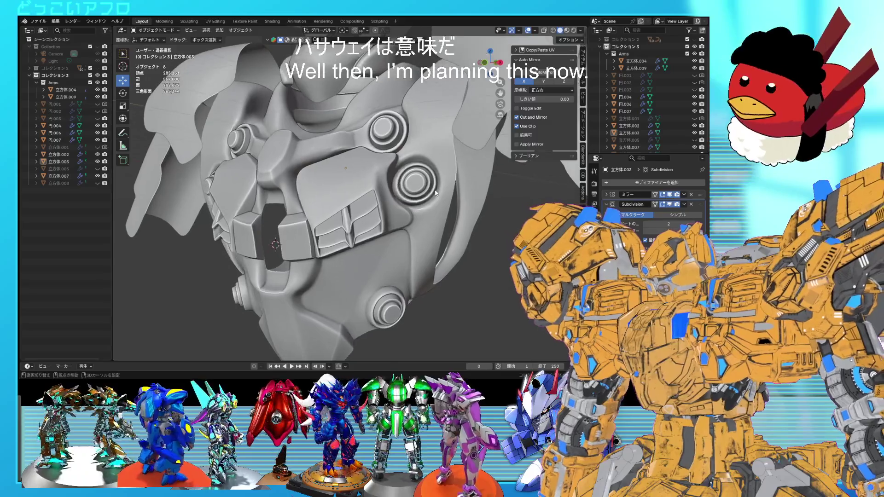
{"action": "scroll", "coordinate": [435, 199], "scroll_direction": "up", "scroll_amount": 1}
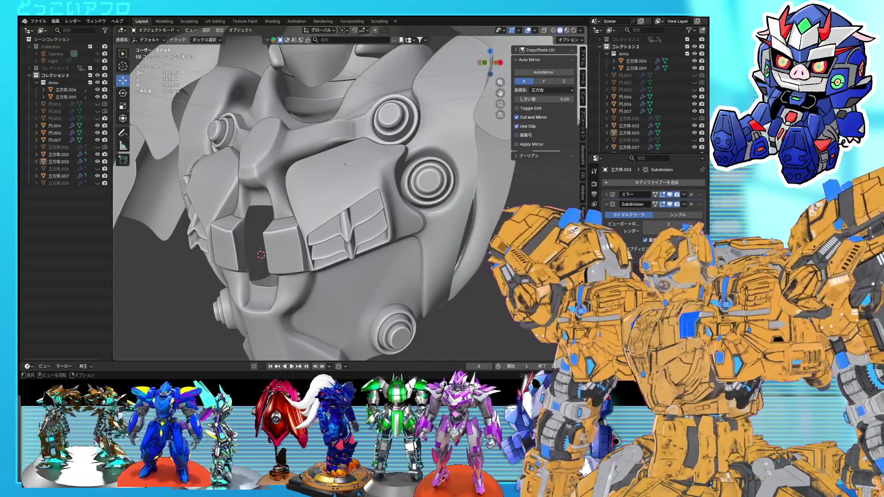
{"action": "scroll", "coordinate": [446, 221], "scroll_direction": "up", "scroll_amount": 5}
{"action": "left_click", "coordinate": [413, 200]}
{"action": "key", "text": "Tab"}
Join two vertices beside the large chest panel with a new edge.
{"action": "middle_click_drag", "start_coordinate": [413, 200], "coordinate": [389, 165]}
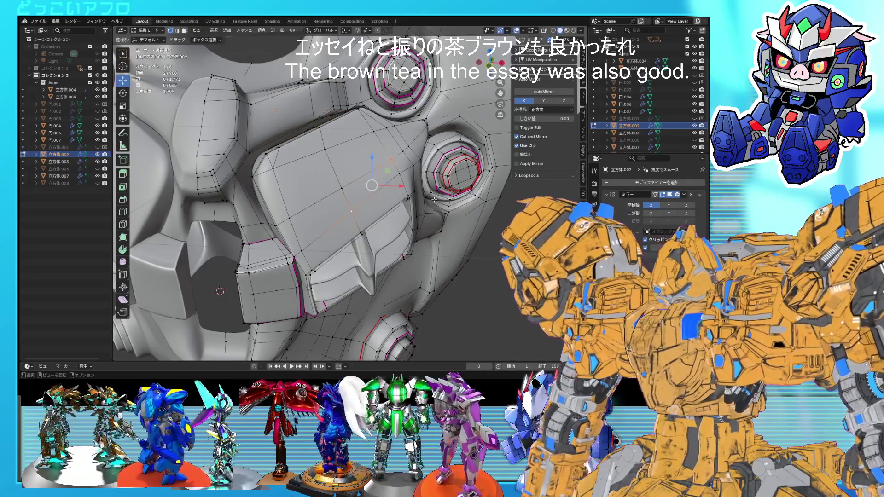
{"action": "key", "text": "ctrl+z"}
{"action": "left_click_drag", "start_coordinate": [351, 194], "coordinate": [325, 144]}
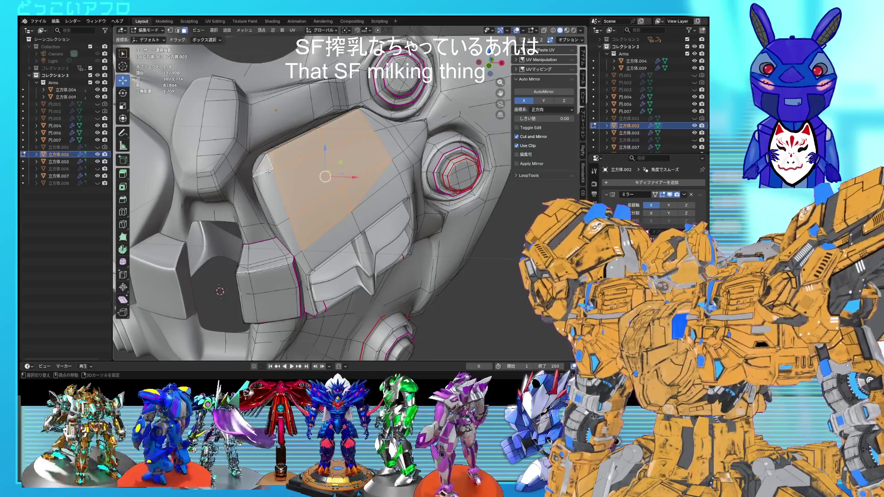
{"action": "middle_click_drag", "start_coordinate": [375, 236], "coordinate": [392, 215]}
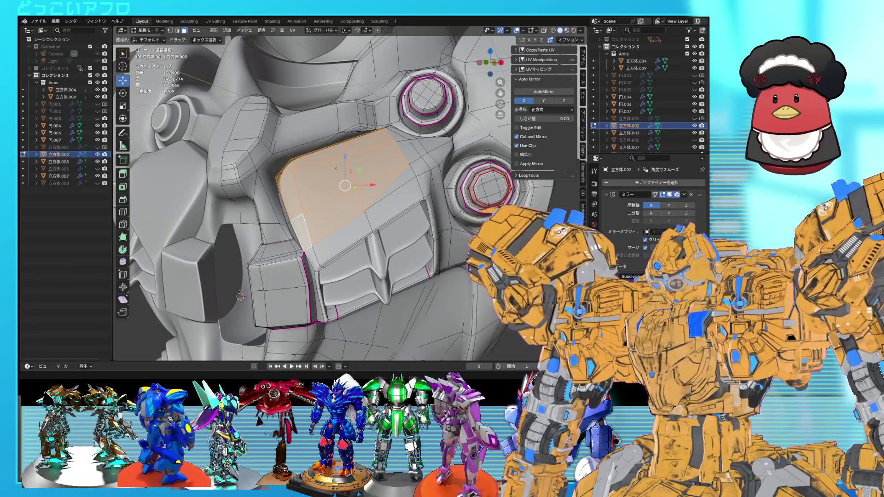
Save, then slide a vertex beside the panel along its edge.
{"action": "mouse_move", "coordinate": [449, 205]}
{"action": "middle_mouse_down"}
{"action": "mouse_move", "coordinate": [456, 203]}
{"action": "mouse_move", "coordinate": [428, 190]}
{"action": "mouse_move", "coordinate": [397, 195]}
{"action": "mouse_move", "coordinate": [440, 193]}
{"action": "mouse_move", "coordinate": [424, 180]}
{"action": "mouse_move", "coordinate": [381, 192]}
{"action": "mouse_move", "coordinate": [399, 192]}
{"action": "middle_mouse_up"}
{"action": "left_click", "coordinate": [426, 189]}
{"action": "right_click", "coordinate": [405, 199]}
{"action": "key", "text": "ctrl+s"}
{"action": "left_click", "coordinate": [437, 193]}
{"action": "key", "text": "shift+v"}
{"action": "left_click", "coordinate": [388, 189]}
{"action": "key", "text": "3"}
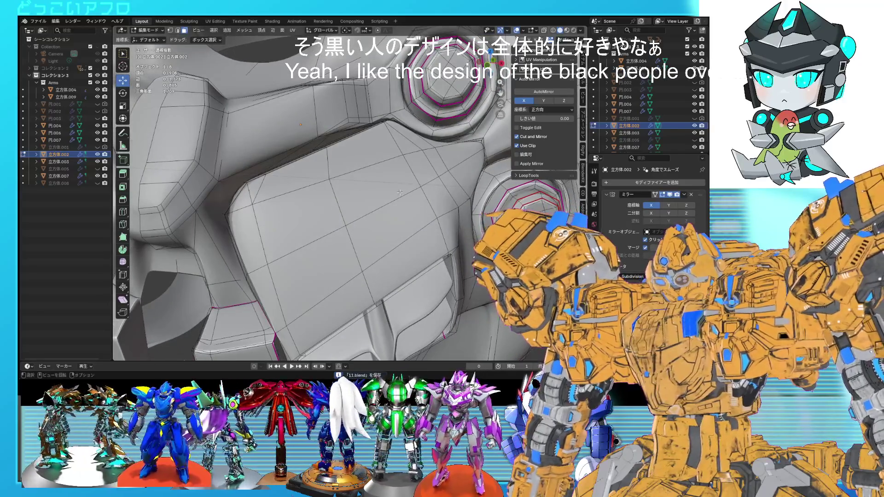
Box-select the block of four upper faces on the chest plate and save.
{"action": "scroll", "coordinate": [399, 193], "scroll_direction": "down", "scroll_amount": 2}
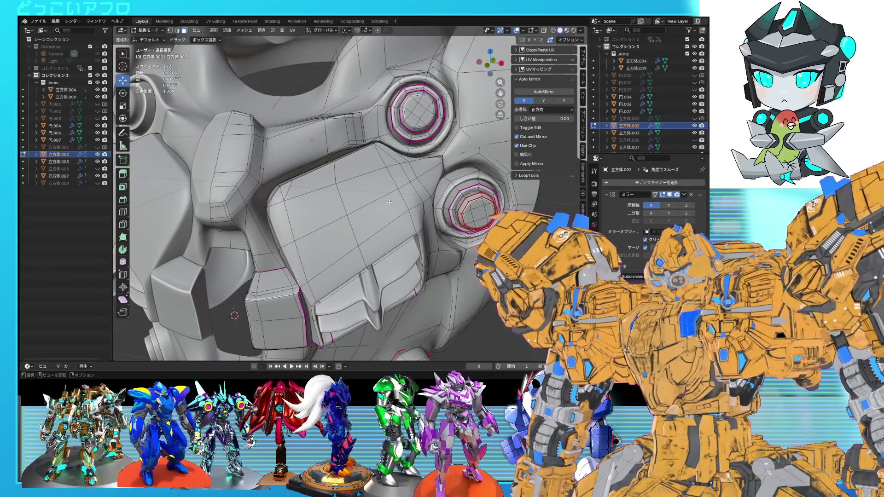
{"action": "scroll", "coordinate": [368, 201], "scroll_direction": "up", "scroll_amount": 2}
{"action": "left_click_drag", "start_coordinate": [442, 147], "coordinate": [325, 216]}
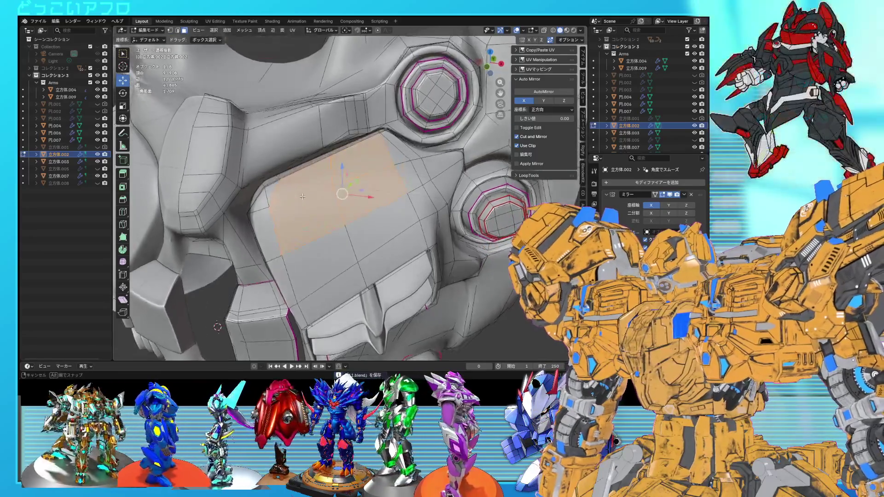
{"action": "mouse_move", "coordinate": [325, 208]}
{"action": "middle_mouse_down"}
{"action": "mouse_move", "coordinate": [403, 239]}
{"action": "mouse_move", "coordinate": [389, 211]}
{"action": "middle_mouse_up"}
{"action": "scroll", "coordinate": [379, 236], "scroll_direction": "down", "scroll_amount": 8}
{"action": "scroll", "coordinate": [375, 183], "scroll_direction": "down", "scroll_amount": 3}
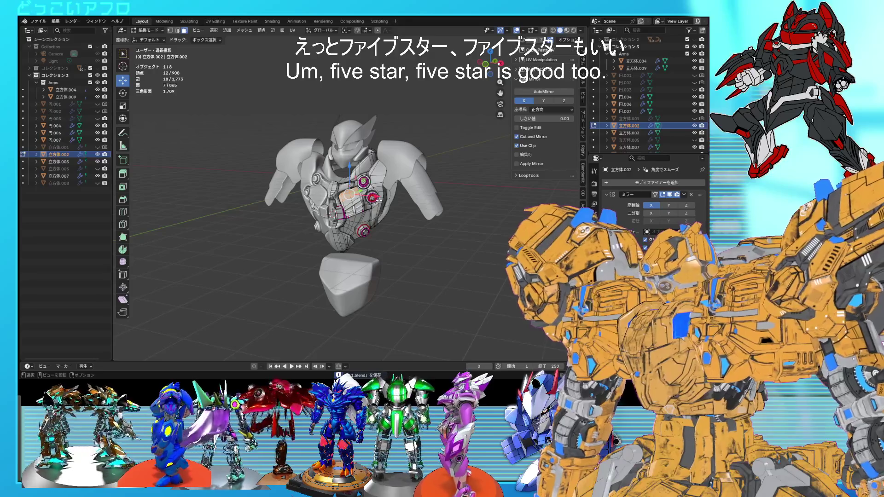
{"action": "middle_click_drag", "start_coordinate": [375, 184], "coordinate": [379, 164]}
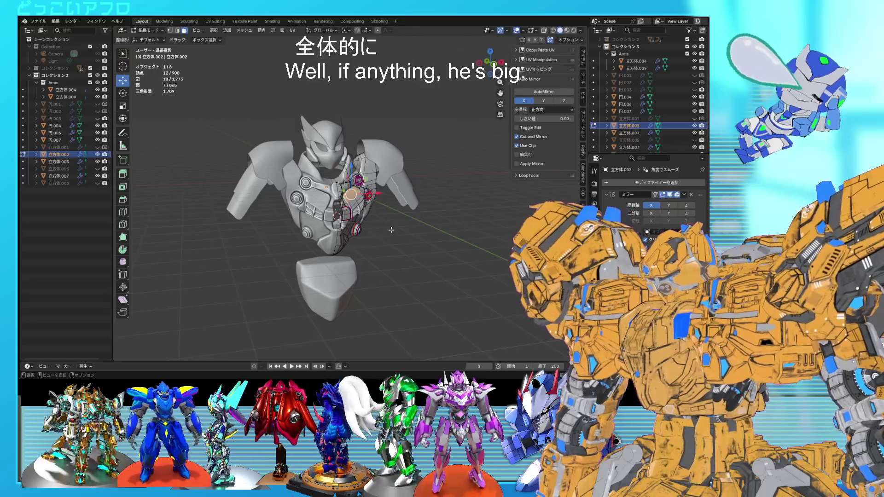
{"action": "scroll", "coordinate": [384, 230], "scroll_direction": "up", "scroll_amount": 8}
{"action": "scroll", "coordinate": [373, 230], "scroll_direction": "up", "scroll_amount": 6}
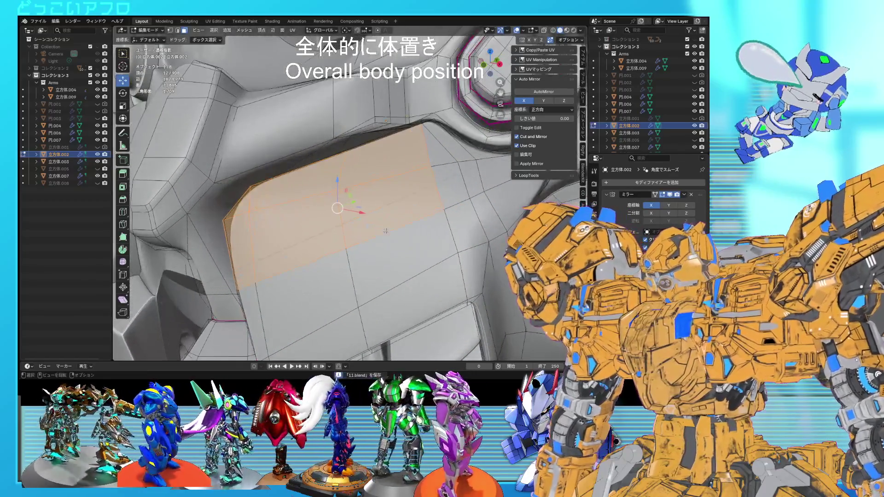
{"action": "key", "text": "ctrl+s"}
{"action": "middle_click_drag", "start_coordinate": [436, 243], "coordinate": [461, 242]}
Push the selected faces along Z, scale them to 0.940 and reposition them.
{"action": "key", "text": "g"}
{"action": "key", "text": "z"}
{"action": "left_click", "coordinate": [469, 239]}
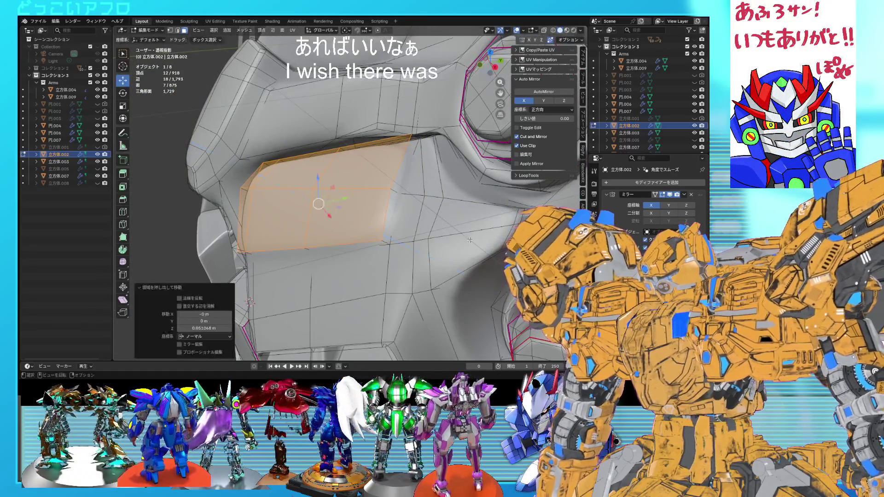
{"action": "key", "text": "s"}
{"action": "left_click", "coordinate": [465, 237]}
{"action": "middle_click_drag", "start_coordinate": [465, 237], "coordinate": [445, 196]}
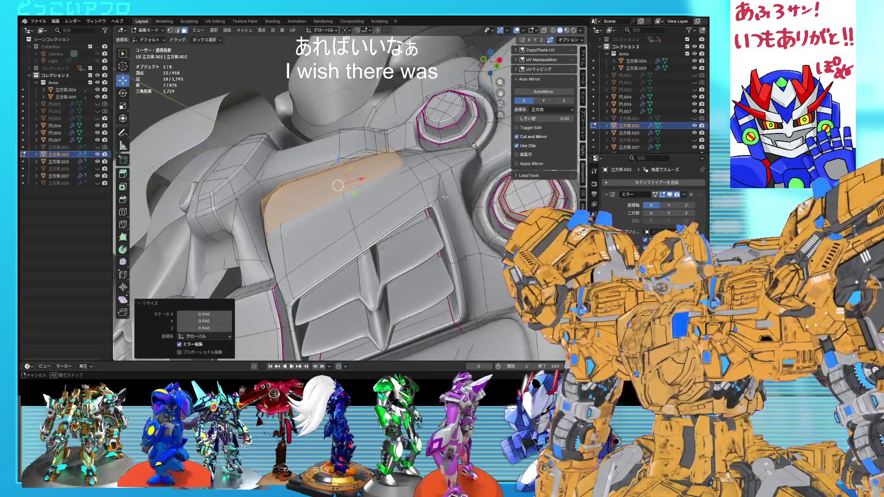
{"action": "key", "text": "g"}
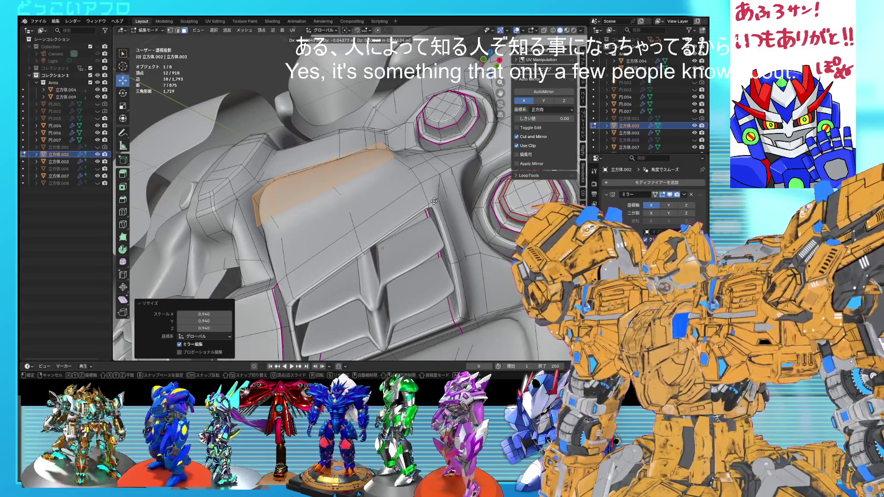
{"action": "left_click", "coordinate": [435, 201]}
Check the head in Object Mode, then re-enter Edit Mode and select the thin face across the plate.
{"action": "key", "text": "Tab"}
{"action": "scroll", "coordinate": [435, 201], "scroll_direction": "down", "scroll_amount": 5}
{"action": "mouse_move", "coordinate": [435, 202]}
{"action": "middle_mouse_down"}
{"action": "mouse_move", "coordinate": [454, 257]}
{"action": "mouse_move", "coordinate": [419, 245]}
{"action": "mouse_move", "coordinate": [403, 226]}
{"action": "mouse_move", "coordinate": [412, 235]}
{"action": "middle_mouse_up"}
{"action": "scroll", "coordinate": [435, 247], "scroll_direction": "up", "scroll_amount": 3}
{"action": "key", "text": "Tab"}
{"action": "left_click", "coordinate": [357, 218]}
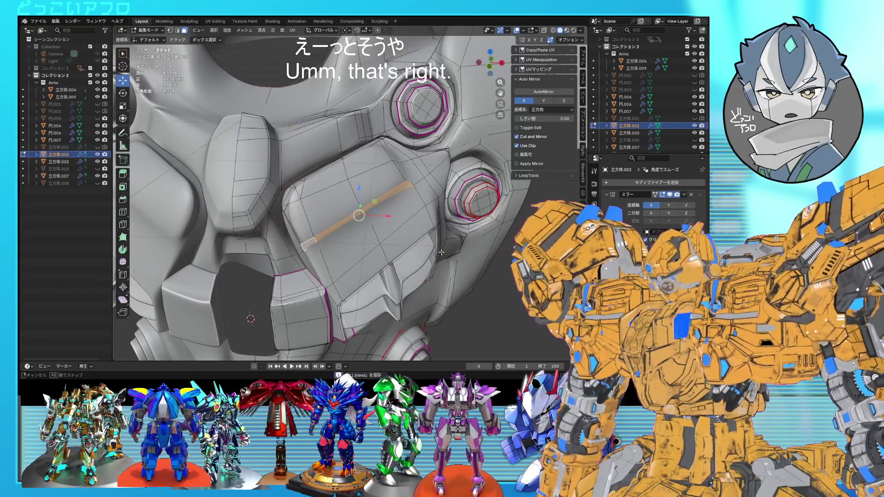
Cancel and undo an accidental extrusion of the thin face, then save the file.
{"action": "key", "text": "e"}
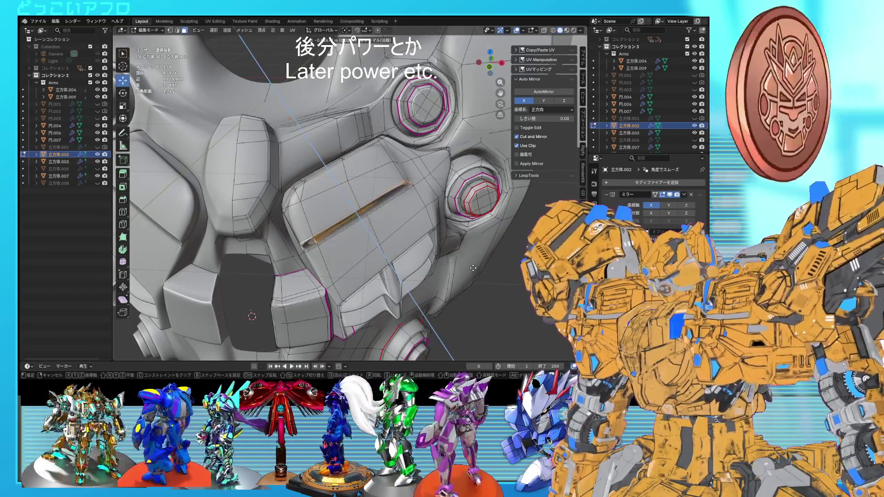
{"action": "right_click", "coordinate": [473, 267]}
{"action": "key", "text": "ctrl+z"}
{"action": "key", "text": "ctrl+s"}
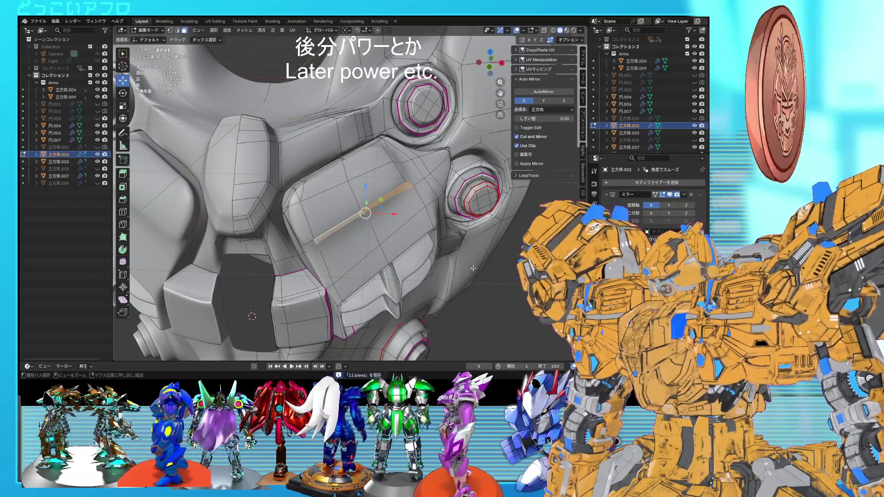
Extend the selection to the lower-left end of the diagonal edge strip, rotate it -10.4°, then move it twice.
{"action": "left_click", "coordinate": [307, 244], "text": "ctrl"}
{"action": "mouse_move", "coordinate": [308, 245]}
{"action": "middle_mouse_down"}
{"action": "mouse_move", "coordinate": [400, 257]}
{"action": "mouse_move", "coordinate": [392, 253]}
{"action": "middle_mouse_up"}
{"action": "key", "text": "1"}
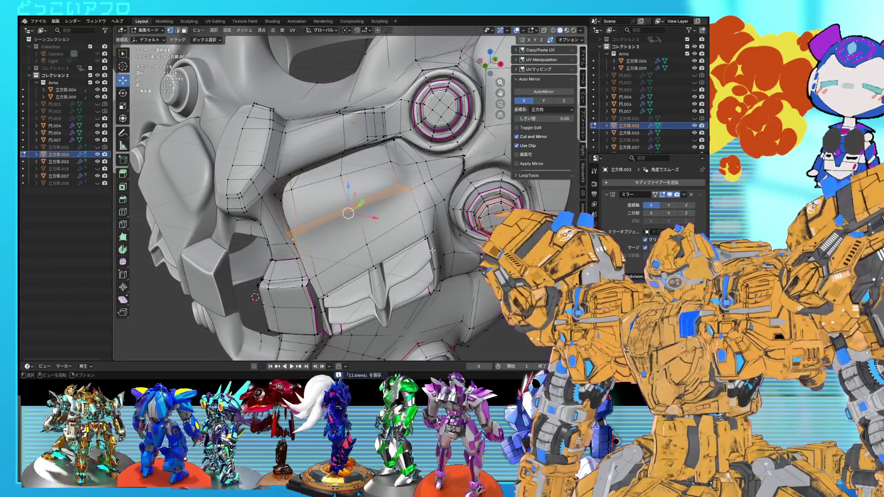
{"action": "middle_click_drag", "start_coordinate": [455, 251], "coordinate": [449, 252]}
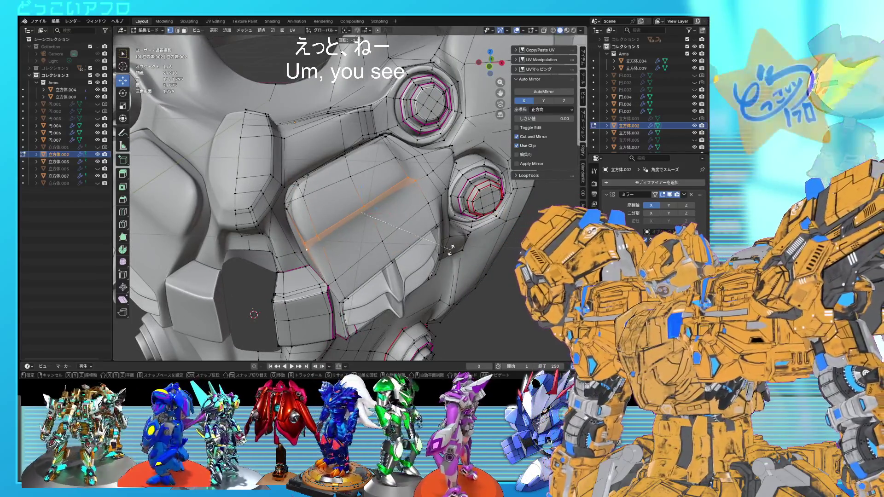
{"action": "key", "text": "r"}
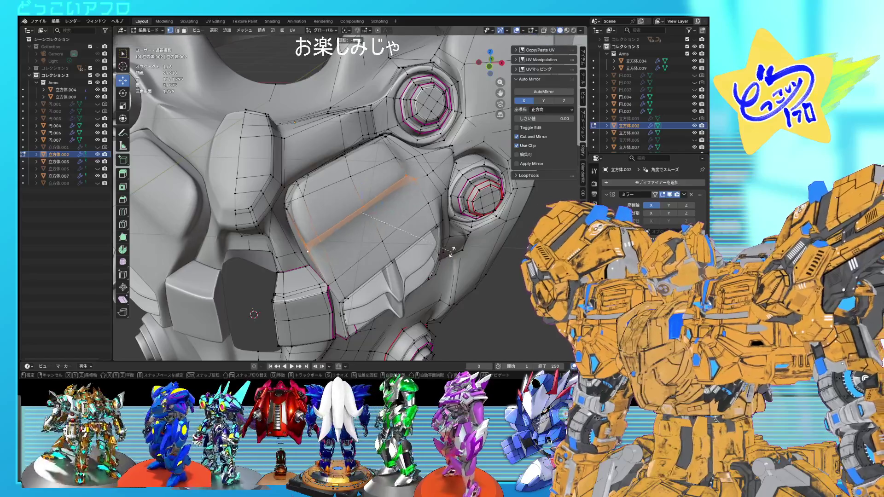
{"action": "left_click", "coordinate": [455, 240]}
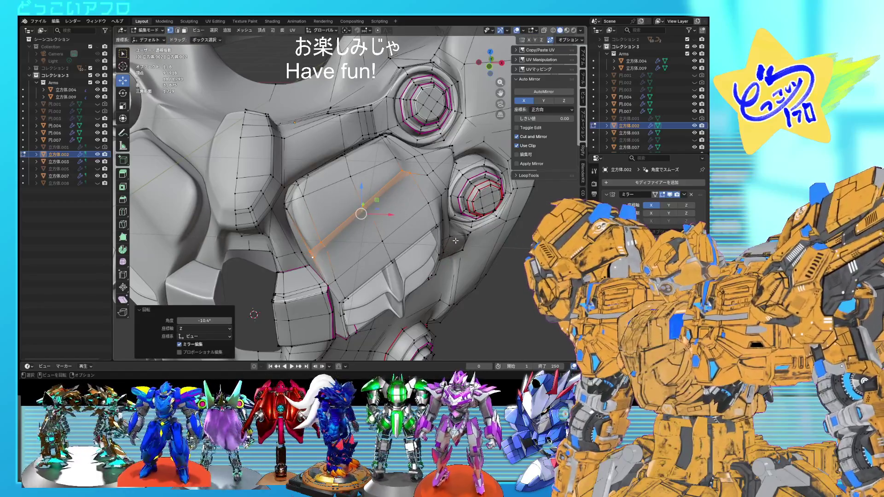
{"action": "key", "text": "g"}
{"action": "left_click", "coordinate": [452, 238]}
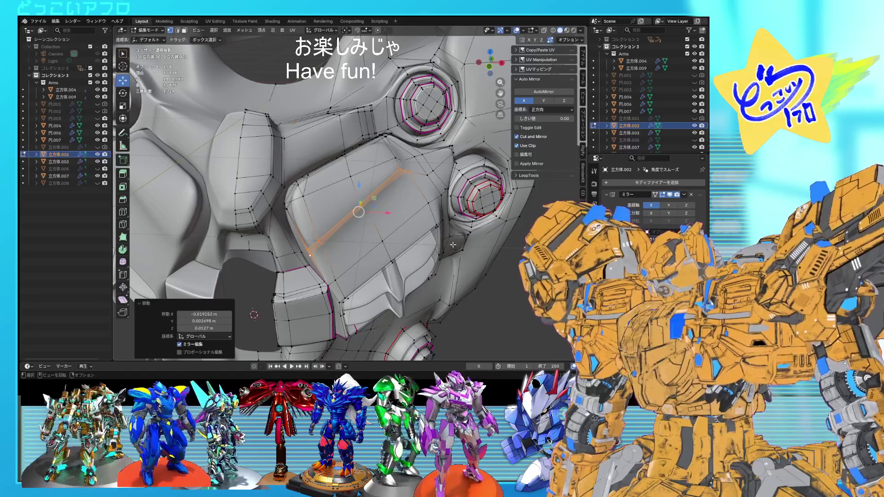
{"action": "key", "text": "g"}
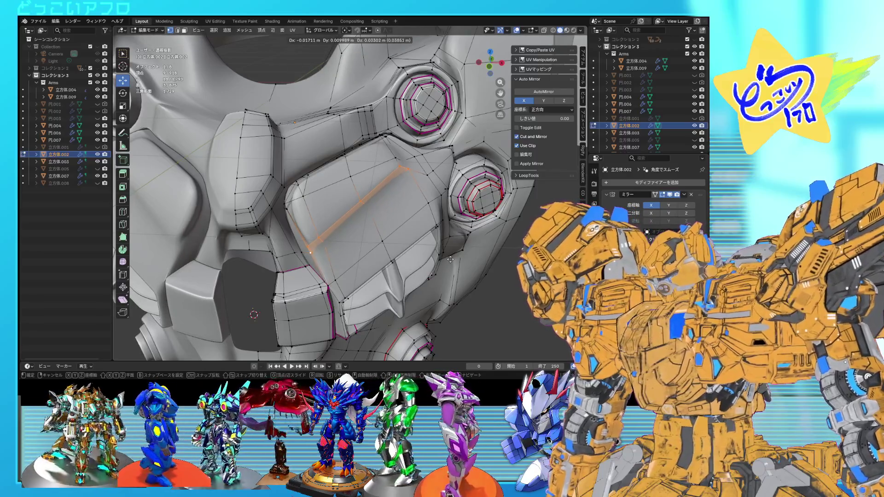
{"action": "left_click", "coordinate": [450, 260]}
Vertex-slide one vertex of a chest-plate edge by 0.171 along its edge, then leave Edit Mode.
{"action": "mouse_move", "coordinate": [450, 259]}
{"action": "middle_mouse_down"}
{"action": "mouse_move", "coordinate": [391, 184]}
{"action": "mouse_move", "coordinate": [368, 188]}
{"action": "middle_mouse_up"}
{"action": "left_click", "coordinate": [390, 183]}
{"action": "key", "text": "1"}
{"action": "left_click", "coordinate": [331, 191]}
{"action": "key", "text": "shift+v"}
{"action": "left_click", "coordinate": [340, 194]}
{"action": "mouse_move", "coordinate": [341, 193]}
{"action": "middle_mouse_down"}
{"action": "mouse_move", "coordinate": [383, 165]}
{"action": "mouse_move", "coordinate": [369, 179]}
{"action": "middle_mouse_up"}
{"action": "key", "text": "Tab"}
{"action": "key", "text": "Tab"}
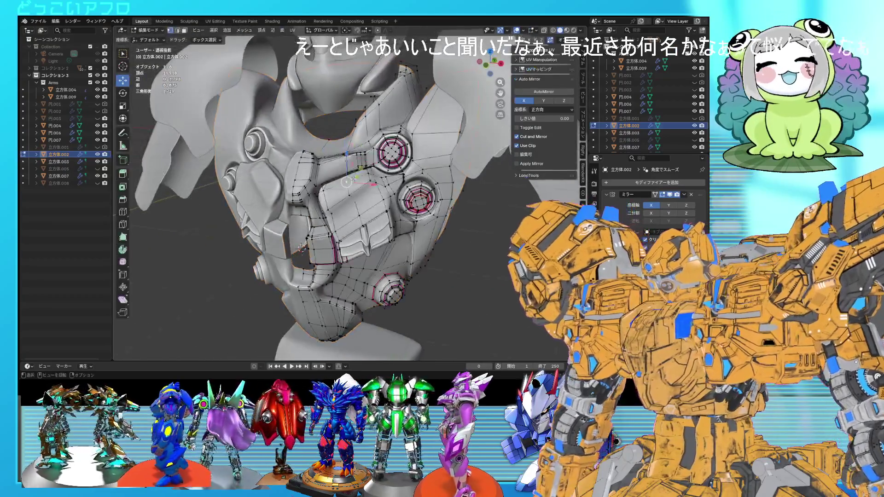
Select a face strip on the chest plate's upper edge plus additional vertices.
{"action": "scroll", "coordinate": [404, 192], "scroll_direction": "up", "scroll_amount": 5}
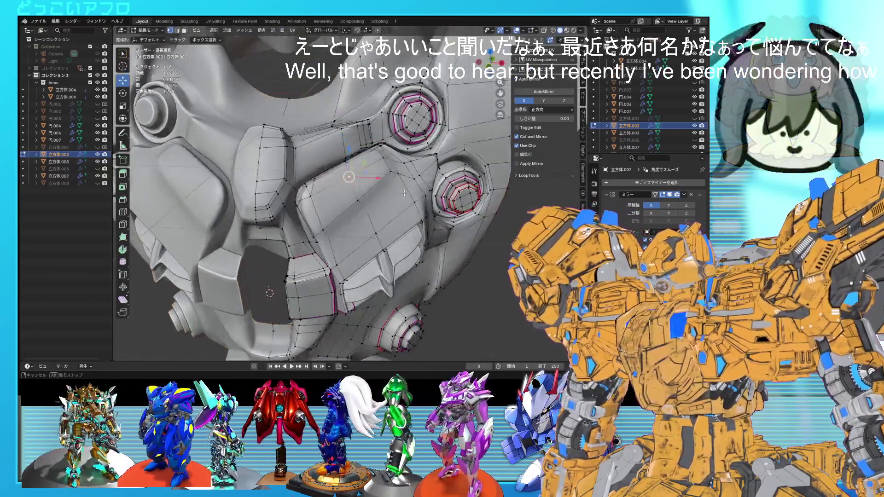
{"action": "middle_click_drag", "start_coordinate": [404, 193], "coordinate": [396, 182]}
{"action": "scroll", "coordinate": [396, 182], "scroll_direction": "up", "scroll_amount": 3}
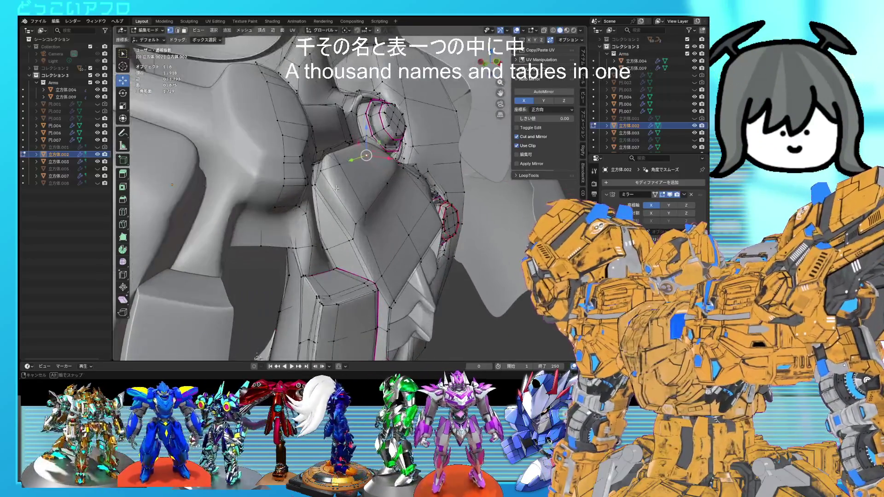
{"action": "mouse_move", "coordinate": [299, 190]}
{"action": "middle_mouse_down"}
{"action": "mouse_move", "coordinate": [309, 208]}
{"action": "mouse_move", "coordinate": [304, 192]}
{"action": "mouse_move", "coordinate": [280, 197]}
{"action": "mouse_move", "coordinate": [364, 202]}
{"action": "middle_mouse_up"}
{"action": "left_click", "coordinate": [310, 210], "text": "shift"}
{"action": "left_click", "coordinate": [275, 199], "text": "shift"}
With X-ray on, move the selected vertices -0.024398 m in X and 0.028949 m in Z, then turn X-ray off.
{"action": "scroll", "coordinate": [275, 199], "scroll_direction": "down", "scroll_amount": 3}
{"action": "key", "text": "alt+z"}
{"action": "key", "text": "ctrl+s"}
{"action": "key", "text": "g"}
{"action": "left_click", "coordinate": [361, 199]}
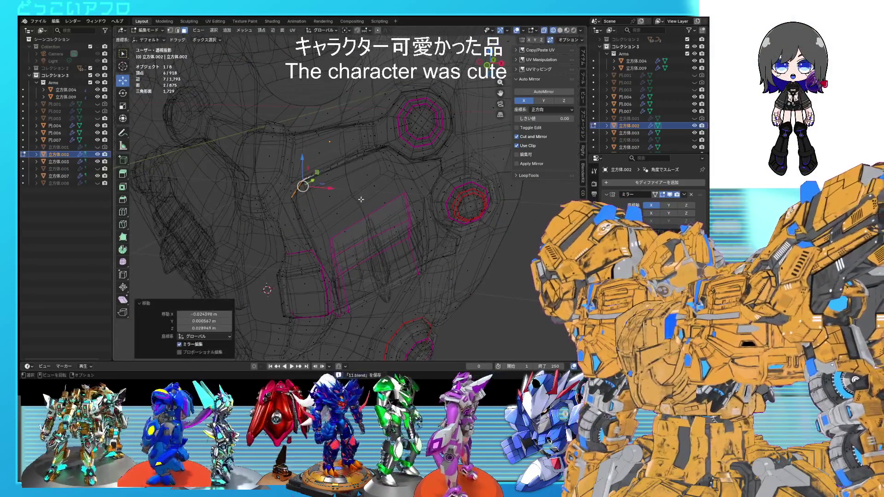
{"action": "key", "text": "alt+z"}
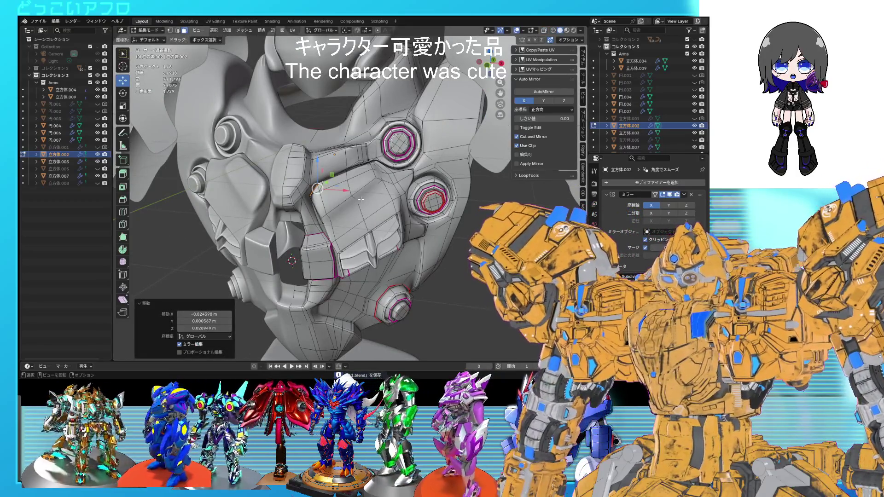
{"action": "mouse_move", "coordinate": [361, 199]}
{"action": "middle_mouse_down"}
{"action": "mouse_move", "coordinate": [350, 209]}
{"action": "mouse_move", "coordinate": [370, 202]}
{"action": "mouse_move", "coordinate": [379, 181]}
{"action": "mouse_move", "coordinate": [366, 177]}
{"action": "middle_mouse_up"}
{"action": "middle_click_drag", "start_coordinate": [325, 199], "coordinate": [328, 207]}
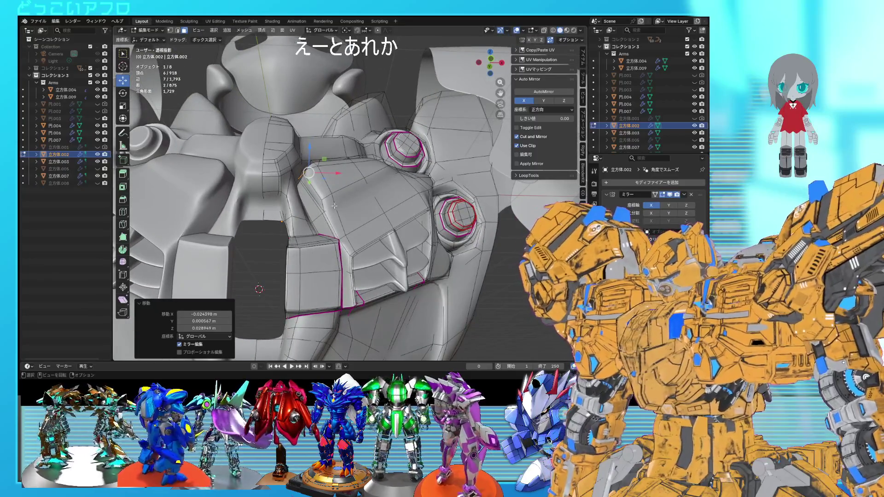
Move a corner vertex of the raised chest panel to a new position.
{"action": "key", "text": "1"}
{"action": "left_click", "coordinate": [325, 212]}
{"action": "left_click", "coordinate": [322, 207]}
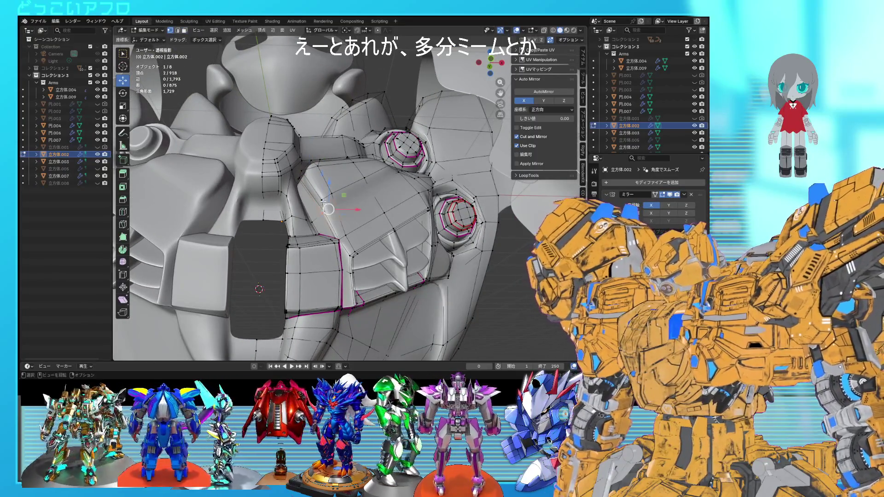
{"action": "middle_click_drag", "start_coordinate": [330, 212], "coordinate": [334, 216]}
{"action": "key", "text": "ctrl+s"}
{"action": "key", "text": "g"}
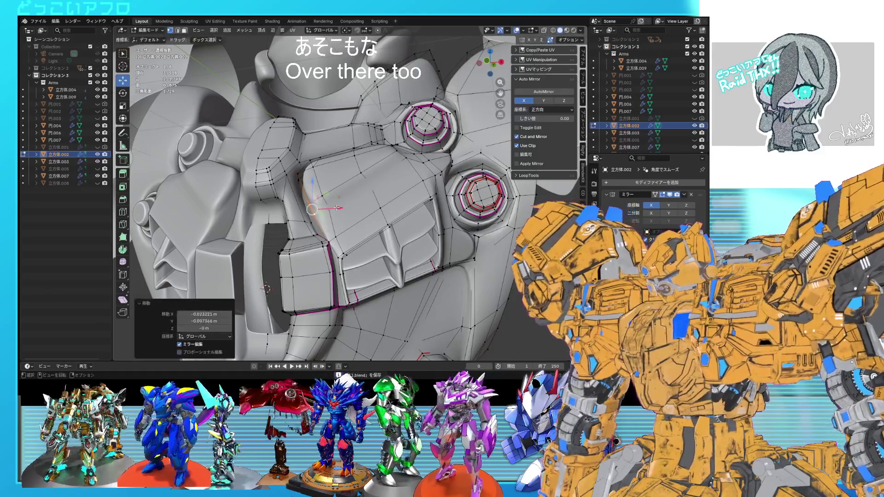
{"action": "left_click", "coordinate": [336, 208]}
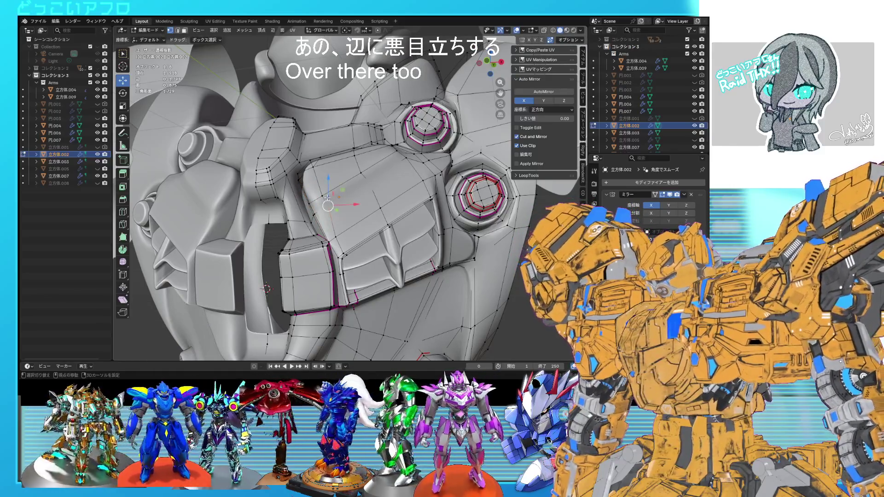
Edge-slide the edge next to the moved vertex along its loop to tidy the topology.
{"action": "left_click", "coordinate": [326, 197]}
{"action": "key", "text": "g"}
{"action": "key", "text": "g"}
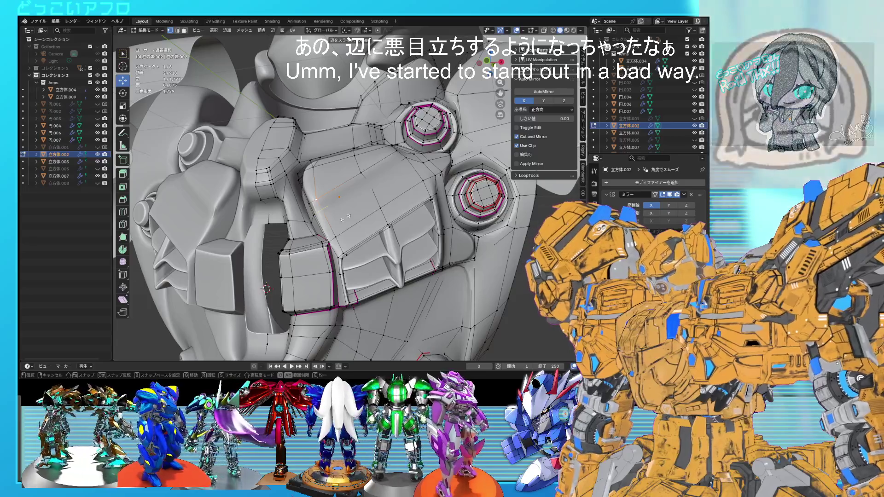
{"action": "left_click", "coordinate": [345, 217]}
{"action": "mouse_move", "coordinate": [346, 218]}
{"action": "middle_mouse_down"}
{"action": "mouse_move", "coordinate": [385, 236]}
{"action": "mouse_move", "coordinate": [374, 244]}
{"action": "mouse_move", "coordinate": [401, 272]}
{"action": "mouse_move", "coordinate": [427, 266]}
{"action": "mouse_move", "coordinate": [365, 298]}
{"action": "mouse_move", "coordinate": [388, 234]}
{"action": "mouse_move", "coordinate": [371, 228]}
{"action": "mouse_move", "coordinate": [377, 234]}
{"action": "middle_mouse_up"}
{"action": "scroll", "coordinate": [374, 244], "scroll_direction": "down", "scroll_amount": 3}
{"action": "key", "text": "Tab"}
{"action": "scroll", "coordinate": [386, 238], "scroll_direction": "up", "scroll_amount": 5}
{"action": "key", "text": "Tab"}
{"action": "scroll", "coordinate": [388, 234], "scroll_direction": "up", "scroll_amount": 4}
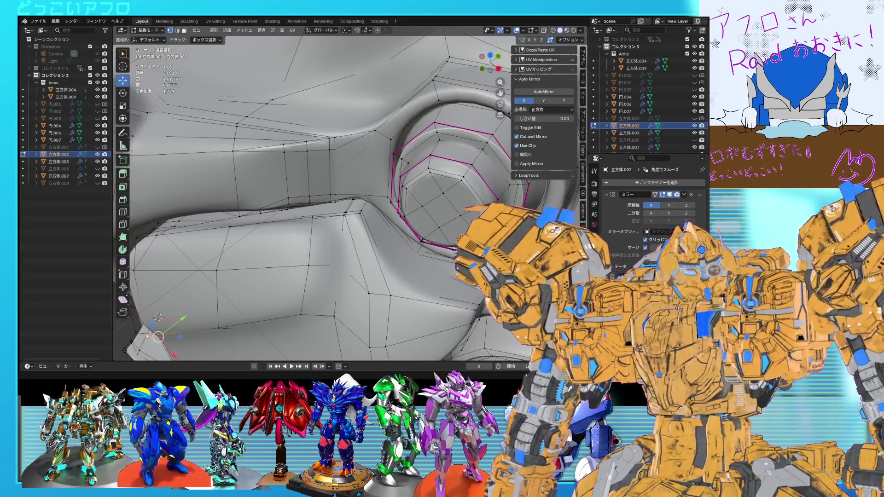
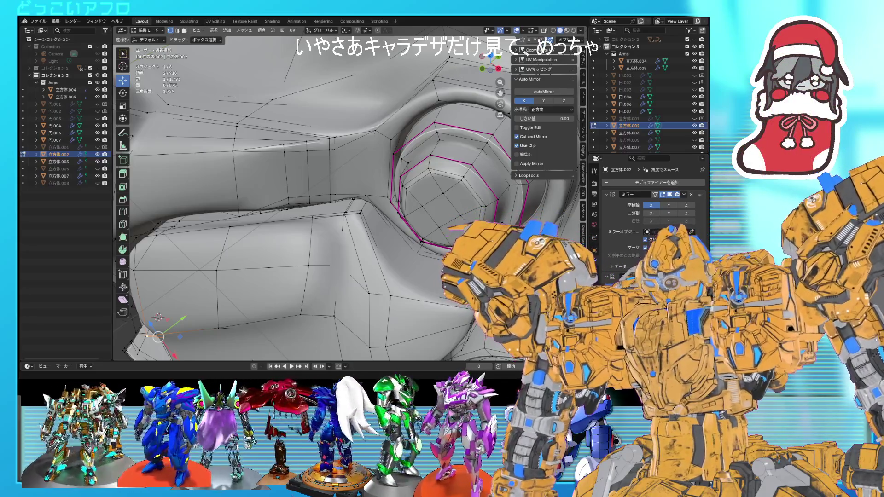
Cut a first edge loop across the cheek plate and preview it in Object Mode.
{"action": "mouse_move", "coordinate": [414, 216]}
{"action": "middle_mouse_down"}
{"action": "mouse_move", "coordinate": [421, 226]}
{"action": "mouse_move", "coordinate": [384, 214]}
{"action": "middle_mouse_up"}
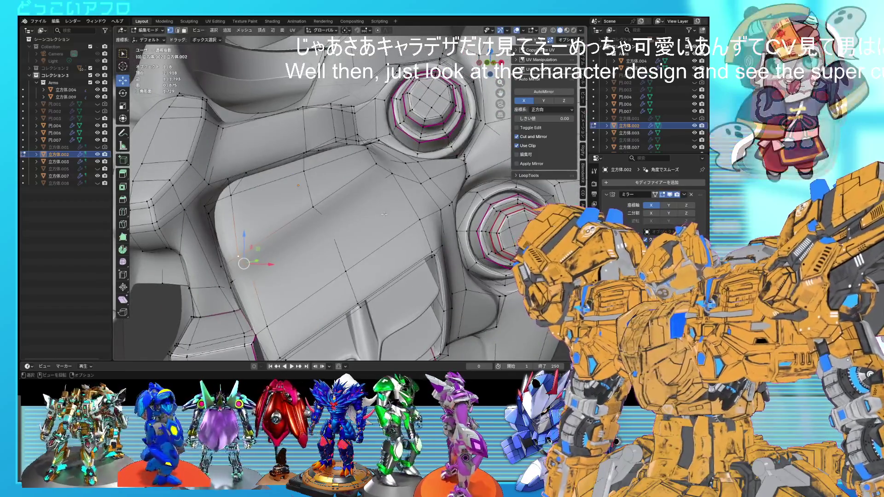
{"action": "key", "text": "ctrl+r"}
{"action": "left_click", "coordinate": [385, 194]}
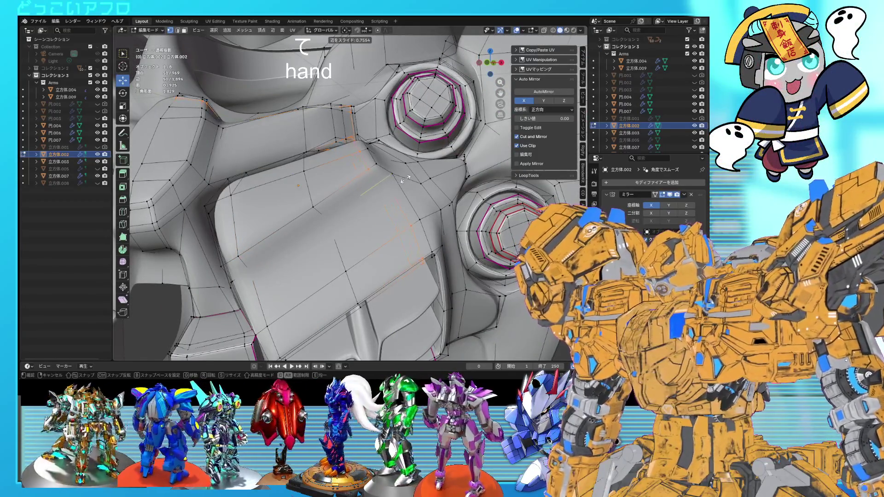
{"action": "left_click", "coordinate": [410, 179]}
{"action": "key", "text": "Tab"}
{"action": "mouse_move", "coordinate": [410, 178]}
{"action": "middle_mouse_down"}
{"action": "mouse_move", "coordinate": [426, 227]}
{"action": "mouse_move", "coordinate": [423, 192]}
{"action": "mouse_move", "coordinate": [329, 208]}
{"action": "middle_mouse_up"}
{"action": "key", "text": "Tab"}
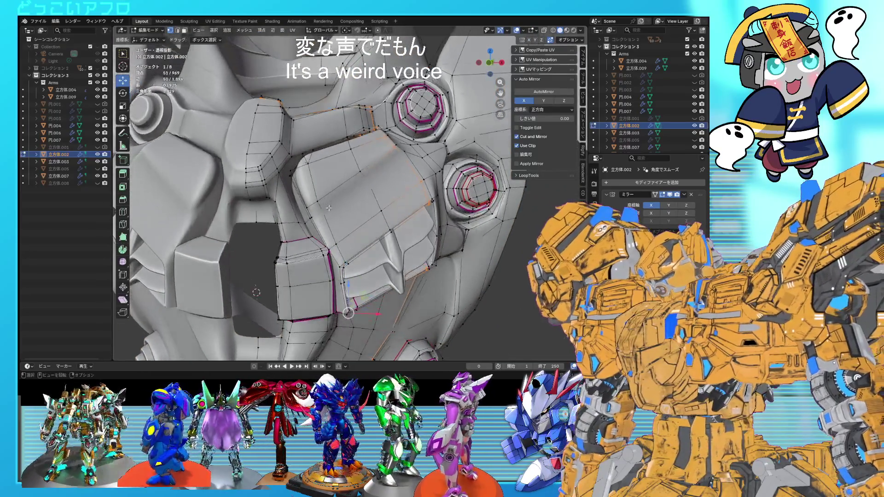
Add a second edge loop across the plate and review the smoothed shape.
{"action": "key", "text": "ctrl+r"}
{"action": "left_click", "coordinate": [333, 198]}
{"action": "left_click", "coordinate": [318, 208]}
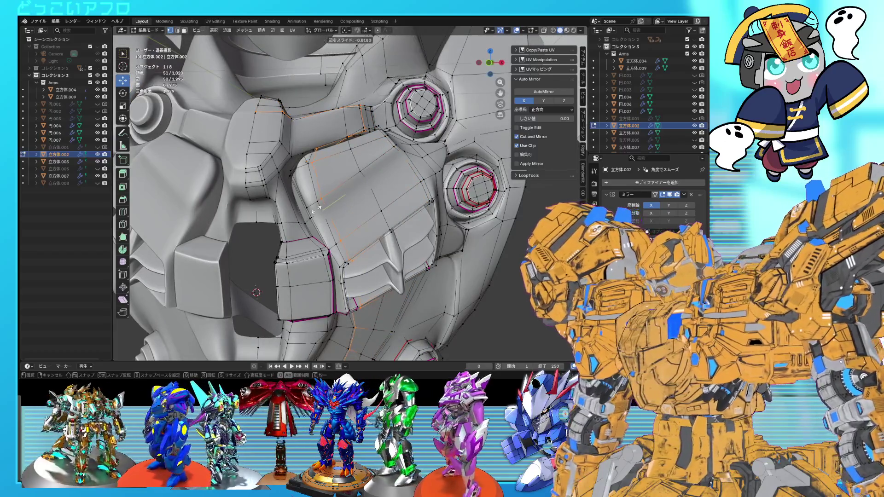
{"action": "key", "text": "Tab"}
{"action": "scroll", "coordinate": [350, 217], "scroll_direction": "down", "scroll_amount": 5}
{"action": "mouse_move", "coordinate": [364, 216]}
{"action": "middle_mouse_down"}
{"action": "mouse_move", "coordinate": [381, 232]}
{"action": "mouse_move", "coordinate": [366, 237]}
{"action": "mouse_move", "coordinate": [297, 189]}
{"action": "middle_mouse_up"}
{"action": "key", "text": "Tab"}
{"action": "scroll", "coordinate": [364, 239], "scroll_direction": "up", "scroll_amount": 6}
{"action": "scroll", "coordinate": [297, 190], "scroll_direction": "up", "scroll_amount": 3}
{"action": "scroll", "coordinate": [297, 189], "scroll_direction": "down", "scroll_amount": 3}
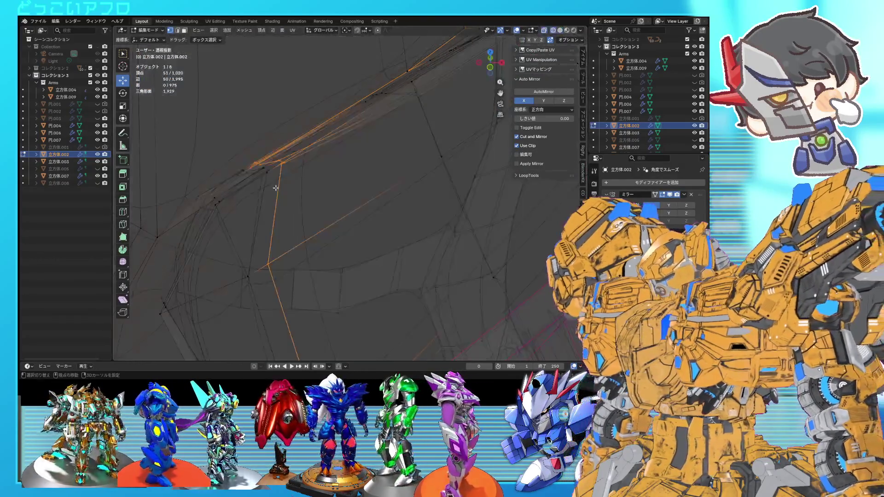
In X-ray, select the vertex path along the crease and move it toward the border.
{"action": "key", "text": "alt+z"}
{"action": "key", "text": "a"}
{"action": "left_click", "coordinate": [264, 267]}
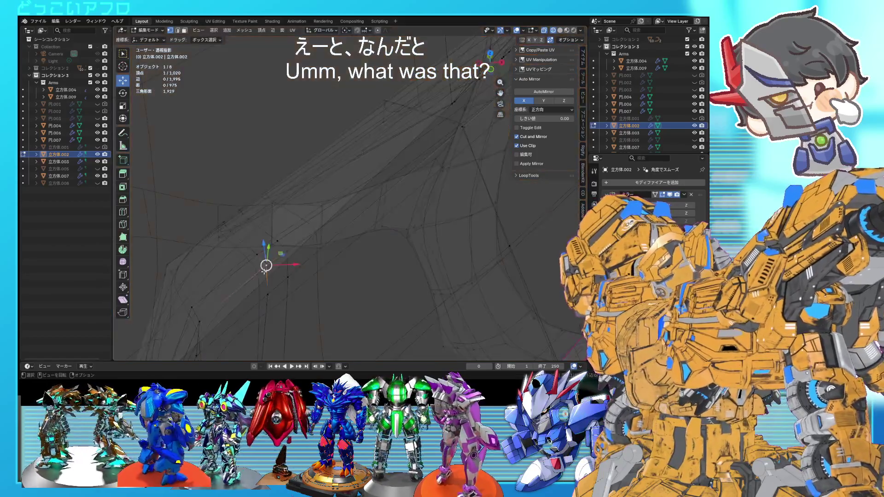
{"action": "left_click", "coordinate": [218, 236], "text": "ctrl"}
{"action": "middle_click_drag", "start_coordinate": [218, 236], "coordinate": [302, 221]}
{"action": "key", "text": "shift+z"}
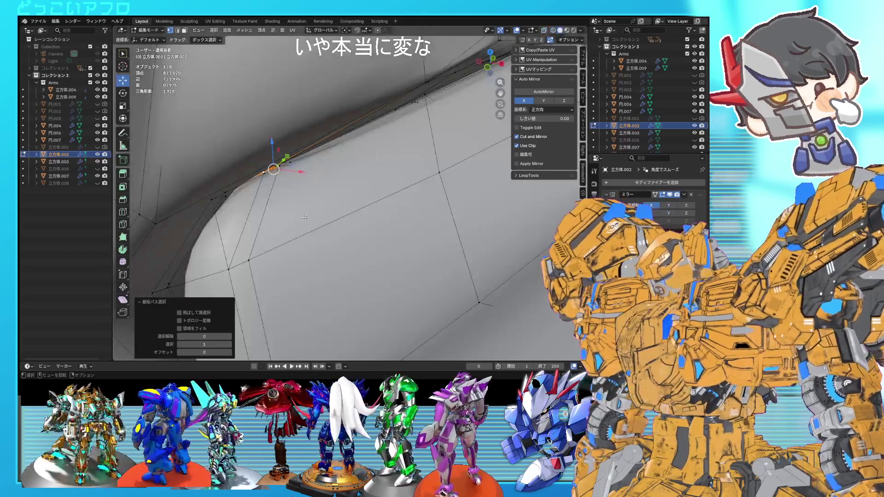
{"action": "key", "text": "g"}
{"action": "left_click", "coordinate": [277, 215]}
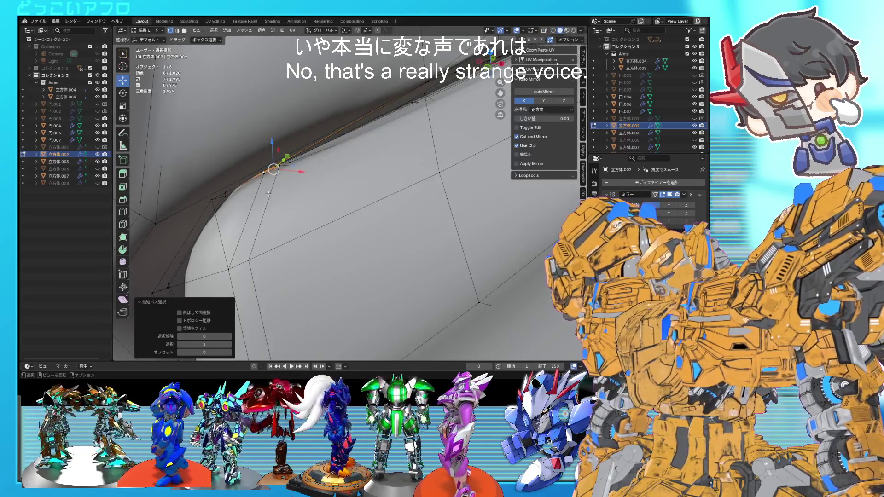
Add one more crease vertex, edge-slide the selection, and return to Object Mode.
{"action": "middle_click_drag", "start_coordinate": [268, 193], "coordinate": [276, 204]}
{"action": "left_click", "coordinate": [276, 205], "text": "shift"}
{"action": "key", "text": "shift+z"}
{"action": "key", "text": "shift+z"}
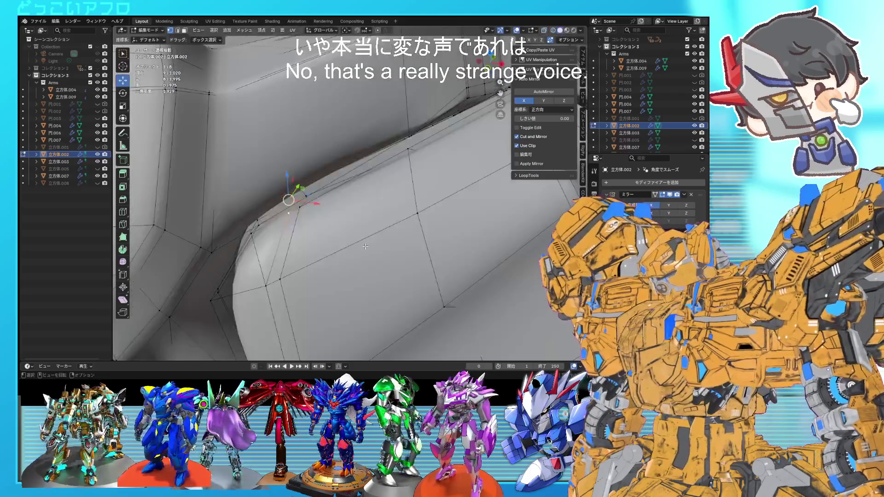
{"action": "key", "text": "g"}
{"action": "key", "text": "g"}
{"action": "left_click", "coordinate": [342, 246]}
{"action": "key", "text": "Tab"}
{"action": "scroll", "coordinate": [349, 256], "scroll_direction": "down", "scroll_amount": 5}
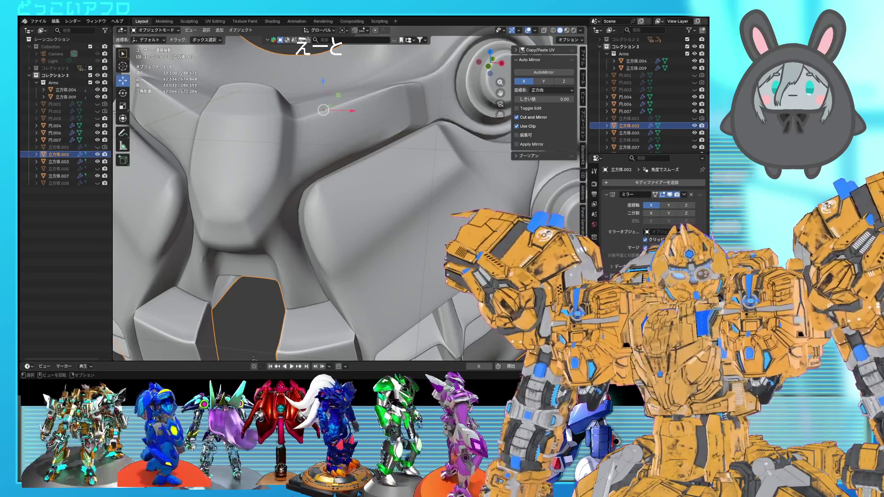
Select the side edges beside the bolt ring and edge-slide them into a tighter position.
{"action": "key", "text": "Tab"}
{"action": "scroll", "coordinate": [372, 209], "scroll_direction": "up", "scroll_amount": 4}
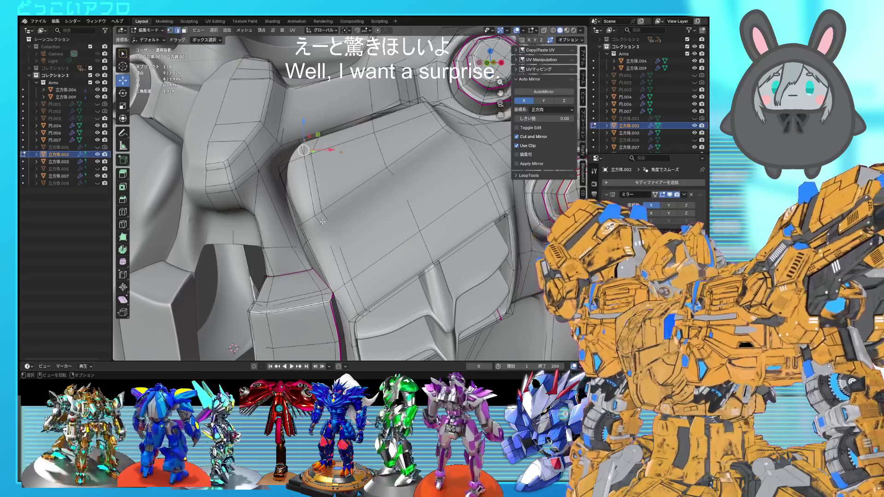
{"action": "middle_click_drag", "start_coordinate": [322, 222], "coordinate": [330, 207]}
{"action": "left_click", "coordinate": [330, 207]}
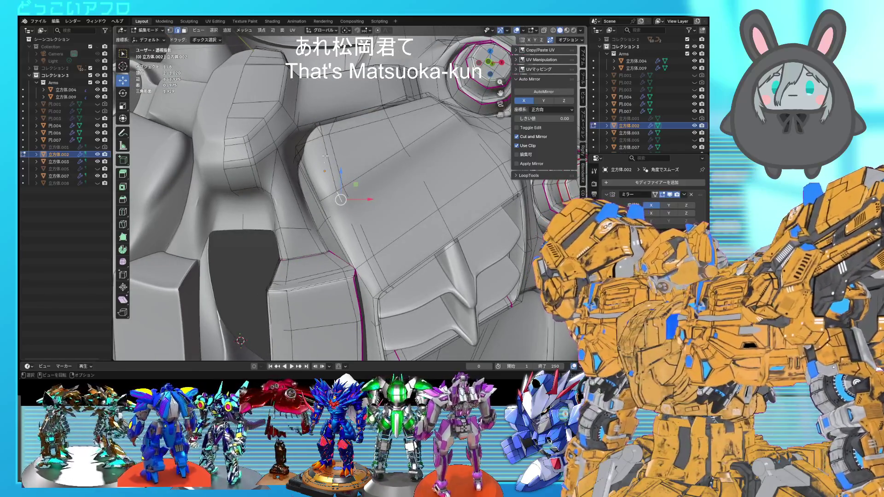
{"action": "left_click", "coordinate": [329, 177]}
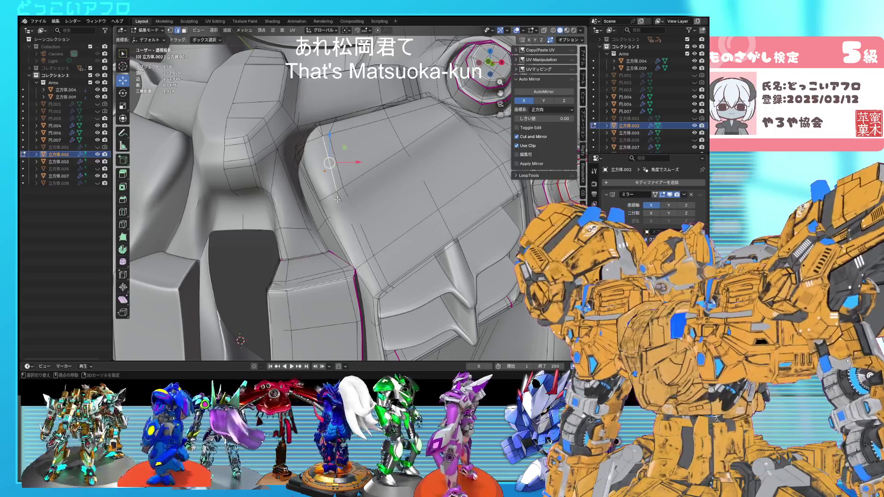
{"action": "left_click", "coordinate": [338, 199], "text": "shift"}
{"action": "key", "text": "g"}
{"action": "key", "text": "g"}
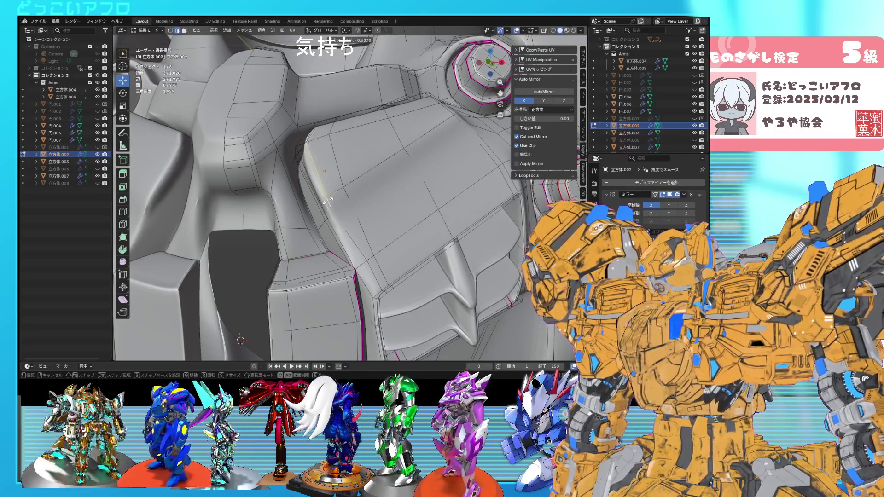
{"action": "left_click", "coordinate": [351, 197]}
Select another crease edge and check the smoothed head in Object Mode.
{"action": "left_click", "coordinate": [365, 260]}
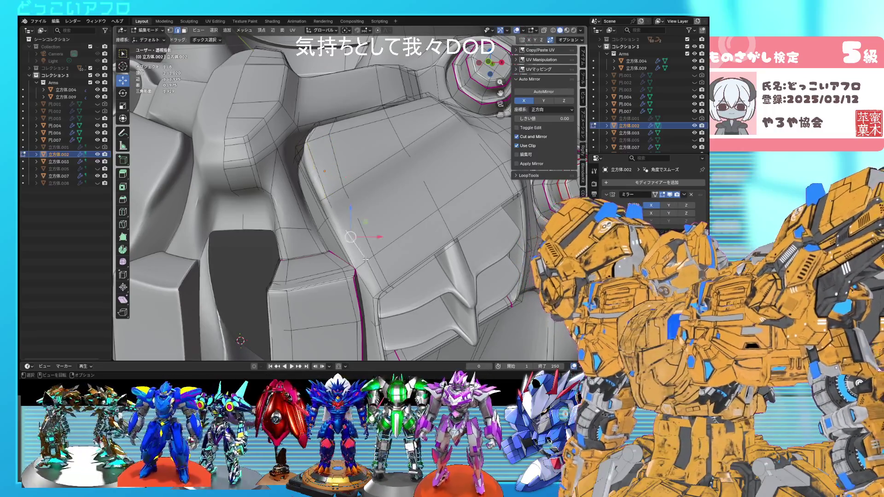
{"action": "key", "text": "Tab"}
{"action": "mouse_move", "coordinate": [401, 251]}
{"action": "middle_mouse_down"}
{"action": "mouse_move", "coordinate": [364, 270]}
{"action": "mouse_move", "coordinate": [405, 249]}
{"action": "mouse_move", "coordinate": [390, 247]}
{"action": "mouse_move", "coordinate": [462, 235]}
{"action": "mouse_move", "coordinate": [384, 211]}
{"action": "mouse_move", "coordinate": [325, 217]}
{"action": "mouse_move", "coordinate": [383, 216]}
{"action": "mouse_move", "coordinate": [388, 205]}
{"action": "mouse_move", "coordinate": [434, 219]}
{"action": "mouse_move", "coordinate": [411, 227]}
{"action": "mouse_move", "coordinate": [410, 214]}
{"action": "mouse_move", "coordinate": [398, 215]}
{"action": "middle_mouse_up"}
{"action": "key", "text": "Tab"}
{"action": "scroll", "coordinate": [463, 238], "scroll_direction": "up", "scroll_amount": 5}
Box-select crease vertices, reposition them, and recheck the head shape.
{"action": "key", "text": "b"}
{"action": "left_click", "coordinate": [375, 217]}
{"action": "key", "text": "Tab"}
{"action": "scroll", "coordinate": [412, 226], "scroll_direction": "down", "scroll_amount": 3}
{"action": "key", "text": "Tab"}
{"action": "scroll", "coordinate": [399, 215], "scroll_direction": "up", "scroll_amount": 4}
{"action": "scroll", "coordinate": [398, 215], "scroll_direction": "up", "scroll_amount": 5}
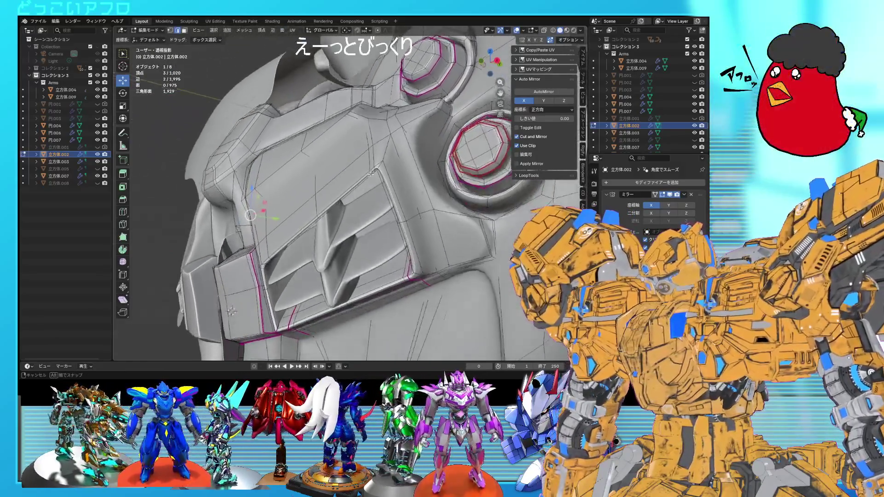
Move and edge-slide the selected edge on the face's side, then save the file.
{"action": "mouse_move", "coordinate": [371, 173]}
{"action": "middle_mouse_down"}
{"action": "mouse_move", "coordinate": [319, 190]}
{"action": "mouse_move", "coordinate": [336, 207]}
{"action": "middle_mouse_up"}
{"action": "key", "text": "g"}
{"action": "left_click", "coordinate": [321, 194]}
{"action": "key", "text": "g"}
{"action": "key", "text": "g"}
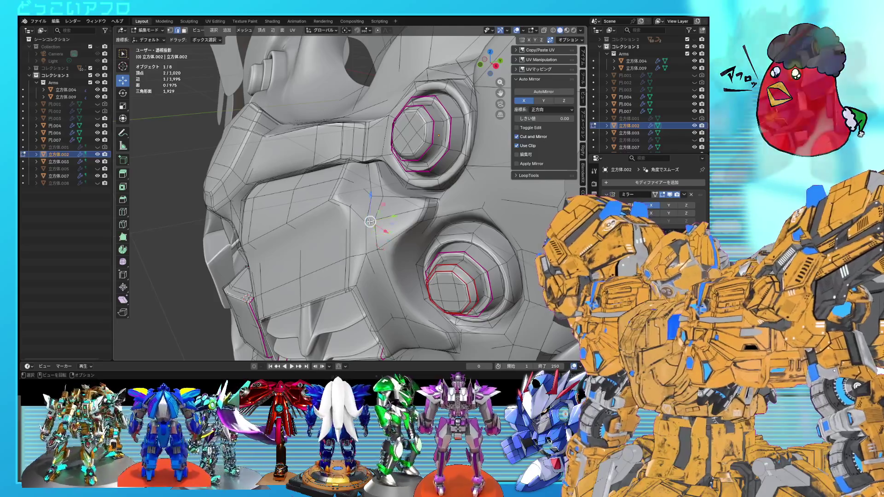
{"action": "left_click", "coordinate": [373, 208]}
{"action": "mouse_move", "coordinate": [374, 208]}
{"action": "middle_mouse_down"}
{"action": "mouse_move", "coordinate": [328, 198]}
{"action": "mouse_move", "coordinate": [346, 222]}
{"action": "mouse_move", "coordinate": [334, 205]}
{"action": "middle_mouse_up"}
{"action": "key", "text": "ctrl+s"}
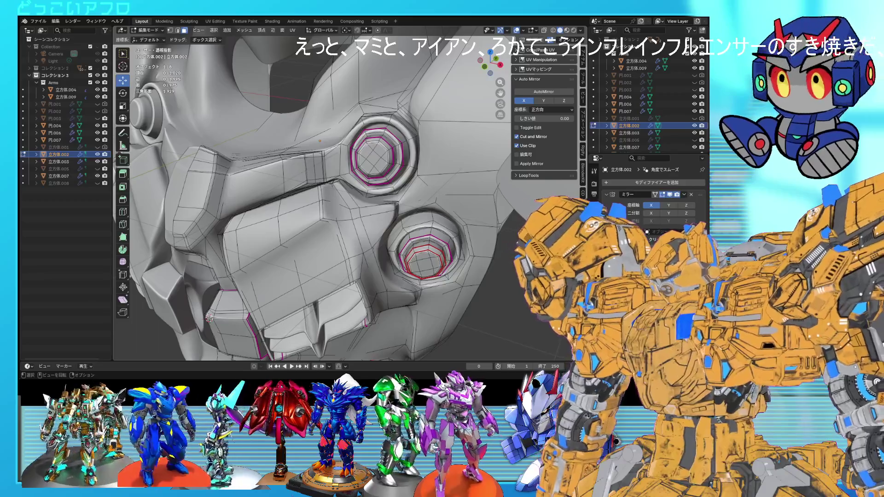
Select the crease edge loop and box-select the vertices around it in X-ray view.
{"action": "scroll", "coordinate": [374, 219], "scroll_direction": "up", "scroll_amount": 3}
{"action": "scroll", "coordinate": [374, 218], "scroll_direction": "up", "scroll_amount": 4}
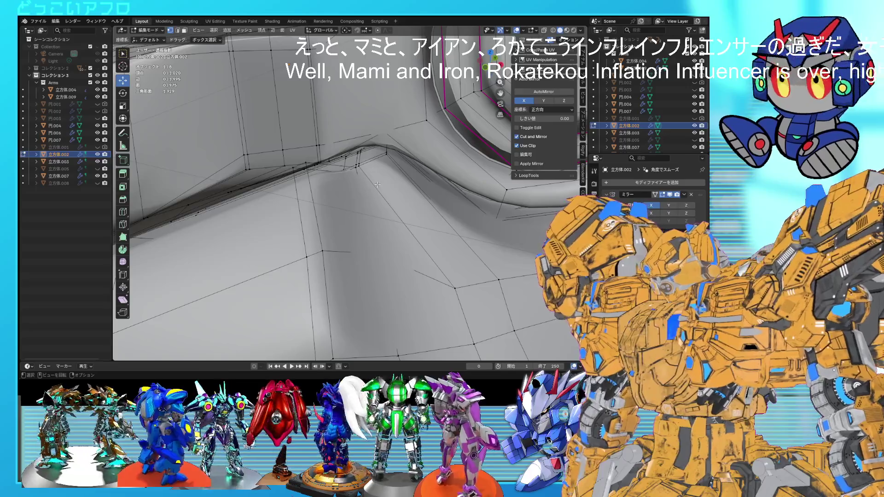
{"action": "left_click", "coordinate": [377, 183], "text": "alt"}
{"action": "key", "text": "alt+z"}
{"action": "middle_click_drag", "start_coordinate": [378, 184], "coordinate": [366, 256]}
{"action": "left_click_drag", "start_coordinate": [366, 257], "coordinate": [244, 201]}
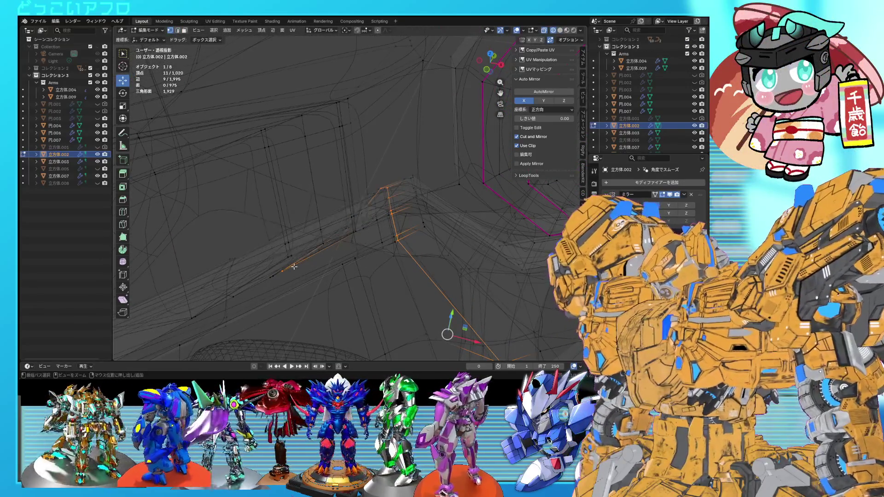
{"action": "mouse_move", "coordinate": [250, 201]}
{"action": "middle_mouse_down"}
{"action": "mouse_move", "coordinate": [368, 198]}
{"action": "mouse_move", "coordinate": [420, 296]}
{"action": "middle_mouse_up"}
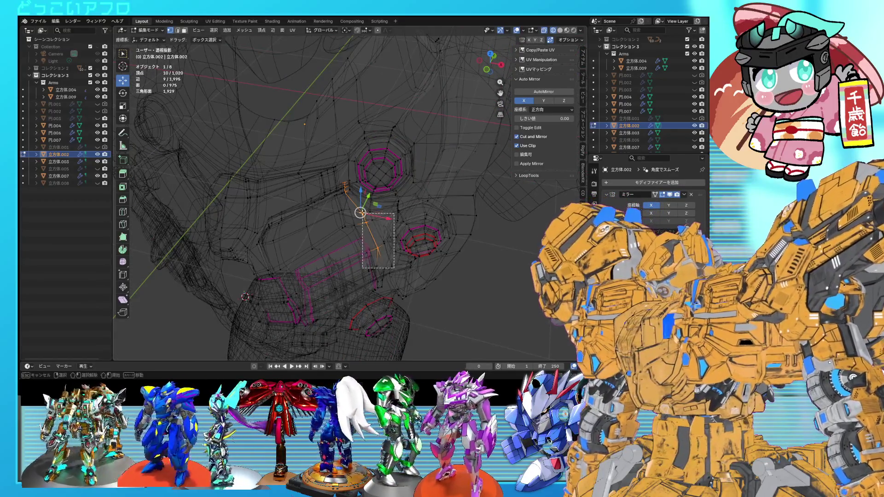
{"action": "scroll", "coordinate": [386, 223], "scroll_direction": "up", "scroll_amount": 5}
{"action": "key", "text": "shift+z"}
Edge-slide the selected crease loop into a new position.
{"action": "key", "text": "2"}
{"action": "scroll", "coordinate": [388, 225], "scroll_direction": "up", "scroll_amount": 3}
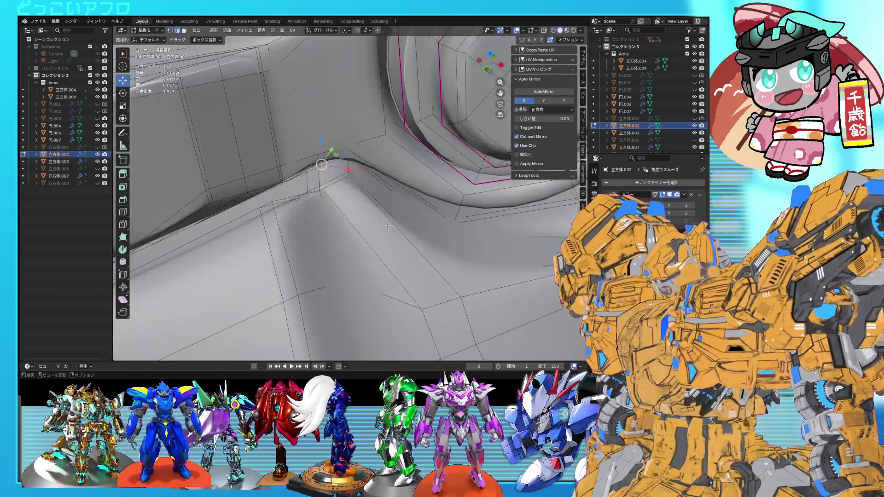
{"action": "key", "text": "g"}
{"action": "key", "text": "g"}
{"action": "left_click", "coordinate": [413, 232]}
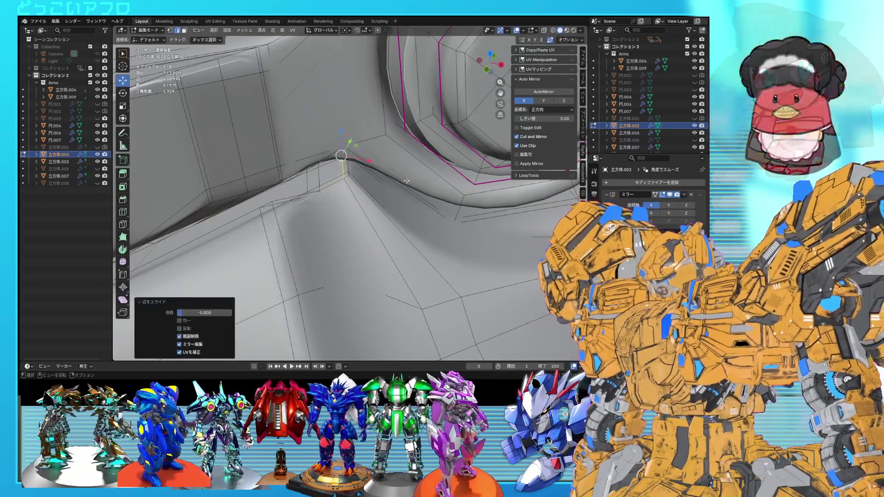
{"action": "scroll", "coordinate": [413, 232], "scroll_direction": "down", "scroll_amount": 5}
Slide a single edge beside the bolts, clear the selection, and save 11.blend.
{"action": "middle_click_drag", "start_coordinate": [413, 231], "coordinate": [394, 162]}
{"action": "left_click", "coordinate": [376, 154]}
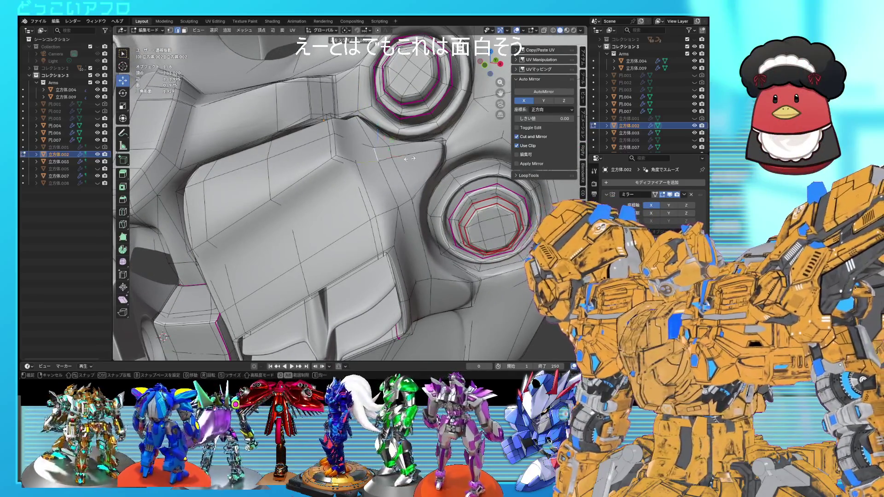
{"action": "key", "text": "g"}
{"action": "key", "text": "g"}
{"action": "left_click", "coordinate": [408, 159]}
{"action": "middle_click_drag", "start_coordinate": [409, 159], "coordinate": [306, 177]}
{"action": "left_click", "coordinate": [306, 177]}
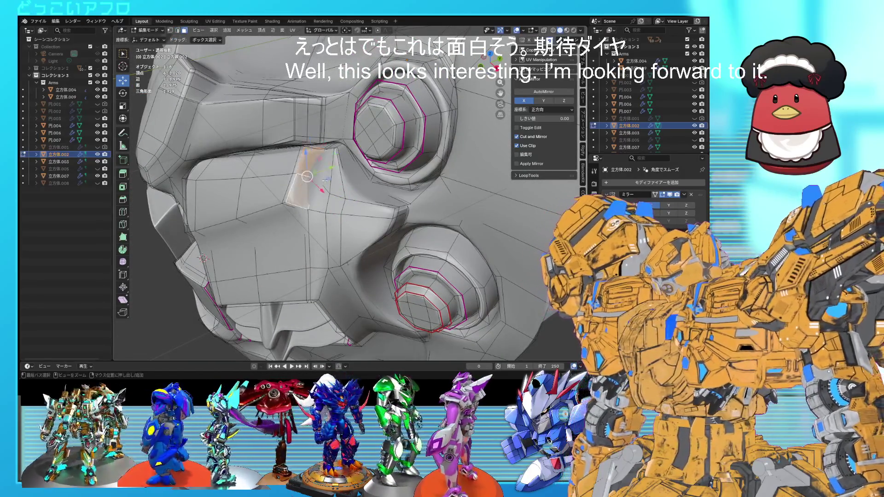
{"action": "scroll", "coordinate": [325, 180], "scroll_direction": "up", "scroll_amount": 3}
{"action": "key", "text": "ctrl+s"}
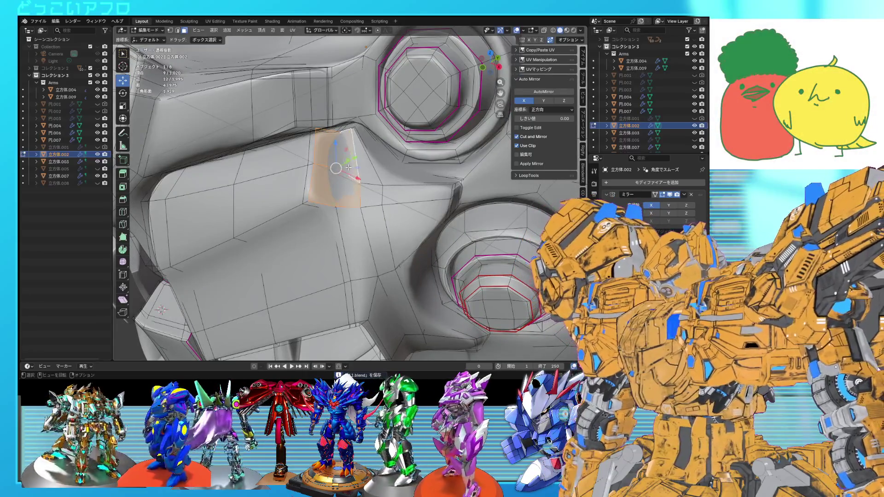
Try insetting, extruding and shrinking the face beside the bolt, then undo that attempt.
{"action": "key", "text": "i"}
{"action": "left_click", "coordinate": [380, 240]}
{"action": "mouse_move", "coordinate": [380, 239]}
{"action": "middle_mouse_down"}
{"action": "mouse_move", "coordinate": [413, 208]}
{"action": "mouse_move", "coordinate": [412, 218]}
{"action": "mouse_move", "coordinate": [371, 216]}
{"action": "mouse_move", "coordinate": [371, 229]}
{"action": "mouse_move", "coordinate": [384, 222]}
{"action": "middle_mouse_up"}
{"action": "key", "text": "e"}
{"action": "left_click", "coordinate": [424, 202]}
{"action": "key", "text": "s"}
{"action": "left_click", "coordinate": [405, 213]}
{"action": "scroll", "coordinate": [371, 229], "scroll_direction": "up", "scroll_amount": 4}
{"action": "key", "text": "ctrl+z"}
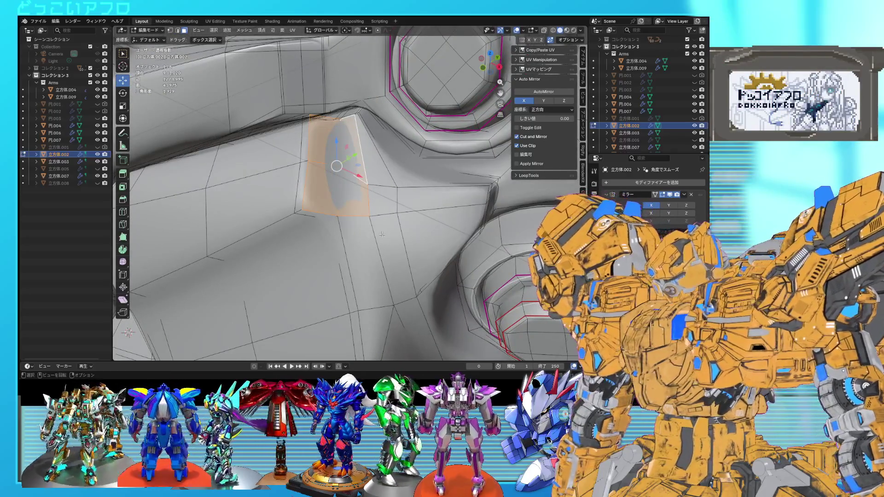
Inset the face again, extrude it inward, and return to Object Mode.
{"action": "key", "text": "i"}
{"action": "left_click", "coordinate": [376, 232]}
{"action": "key", "text": "e"}
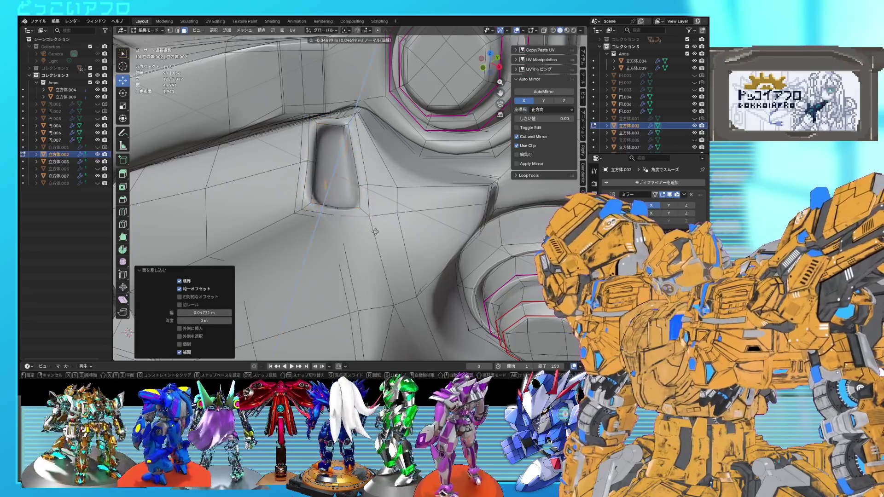
{"action": "left_click", "coordinate": [375, 232]}
{"action": "scroll", "coordinate": [375, 231], "scroll_direction": "down", "scroll_amount": 5}
{"action": "key", "text": "Tab"}
{"action": "mouse_move", "coordinate": [377, 235]}
{"action": "middle_mouse_down"}
{"action": "mouse_move", "coordinate": [443, 201]}
{"action": "mouse_move", "coordinate": [336, 214]}
{"action": "middle_mouse_up"}
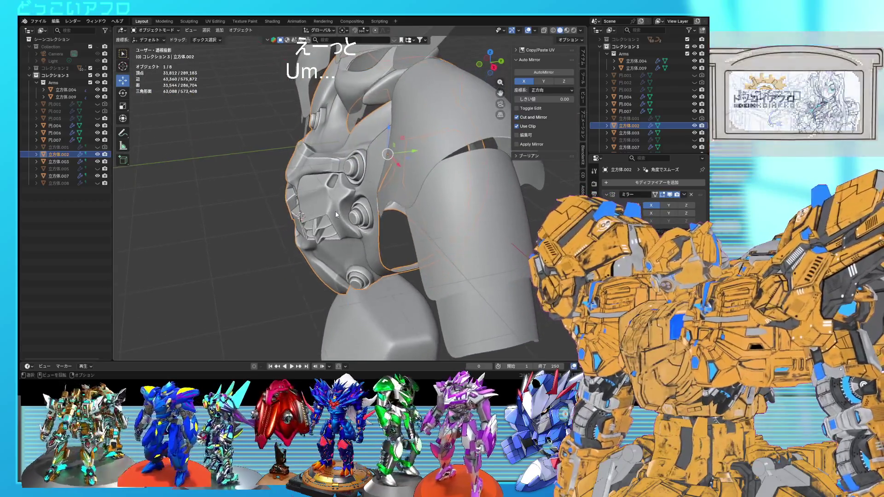
Zoom in on the recessed slot beside the upper bolt and enter Edit Mode.
{"action": "scroll", "coordinate": [336, 214], "scroll_direction": "up", "scroll_amount": 8}
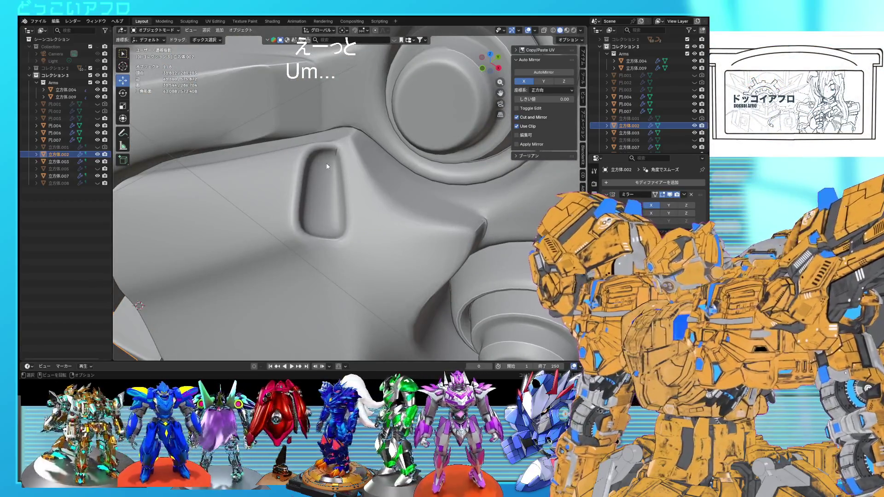
{"action": "key", "text": "Tab"}
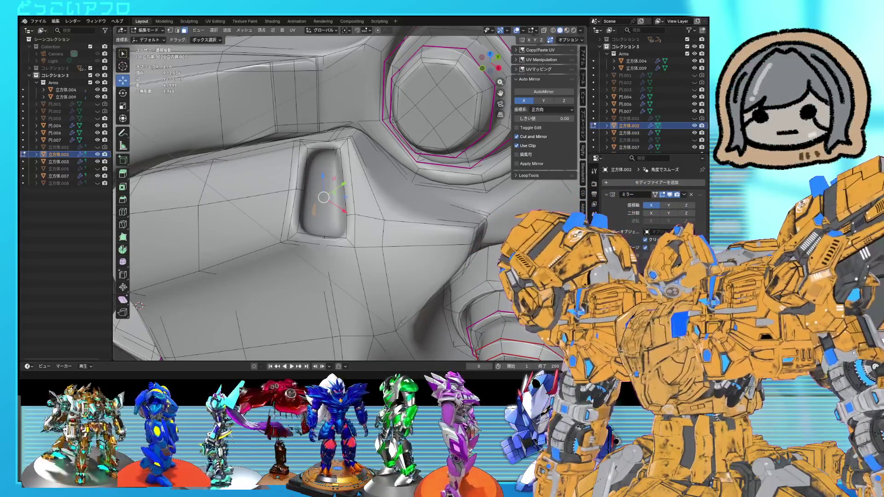
{"action": "key", "text": "space"}
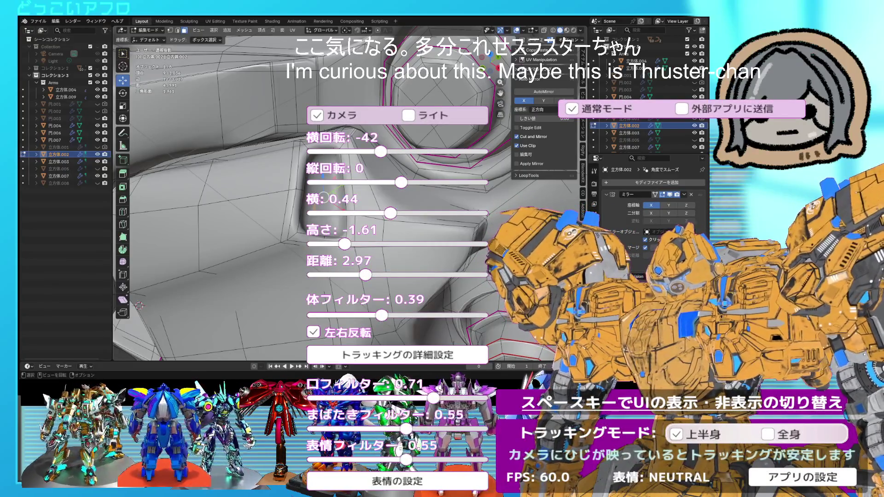
{"action": "key", "text": "space"}
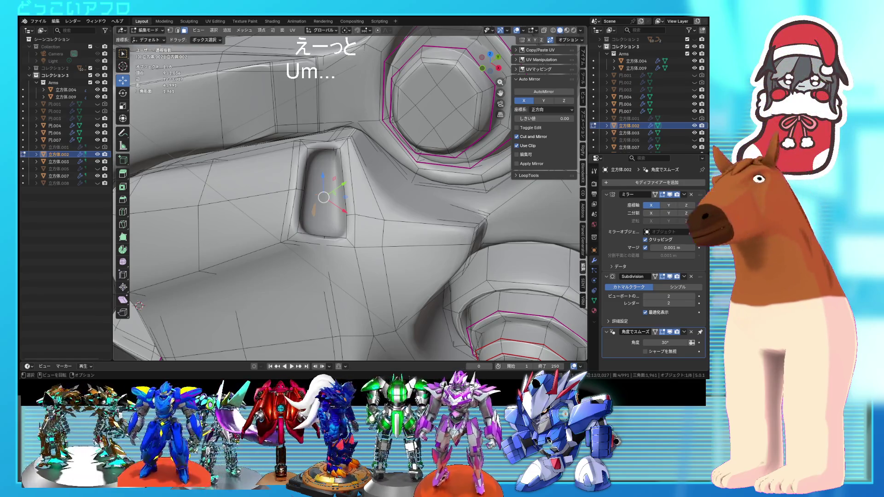
{"action": "scroll", "coordinate": [360, 191], "scroll_direction": "up", "scroll_amount": 3}
{"action": "scroll", "coordinate": [360, 191], "scroll_direction": "down", "scroll_amount": 5}
{"action": "mouse_move", "coordinate": [360, 191]}
{"action": "middle_mouse_down"}
{"action": "mouse_move", "coordinate": [466, 198]}
{"action": "mouse_move", "coordinate": [462, 206]}
{"action": "mouse_move", "coordinate": [408, 202]}
{"action": "mouse_move", "coordinate": [424, 205]}
{"action": "middle_mouse_up"}
{"action": "scroll", "coordinate": [458, 203], "scroll_direction": "up", "scroll_amount": 3}
{"action": "scroll", "coordinate": [441, 201], "scroll_direction": "up", "scroll_amount": 2}
{"action": "scroll", "coordinate": [441, 201], "scroll_direction": "down", "scroll_amount": 3}
{"action": "scroll", "coordinate": [405, 203], "scroll_direction": "down", "scroll_amount": 2}
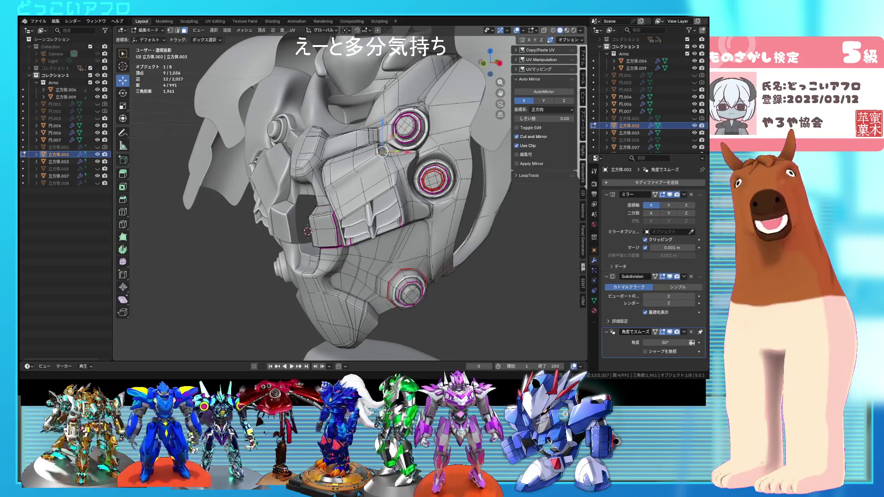
{"action": "mouse_move", "coordinate": [349, 193]}
{"action": "middle_mouse_down"}
{"action": "mouse_move", "coordinate": [402, 204]}
{"action": "mouse_move", "coordinate": [391, 210]}
{"action": "middle_mouse_up"}
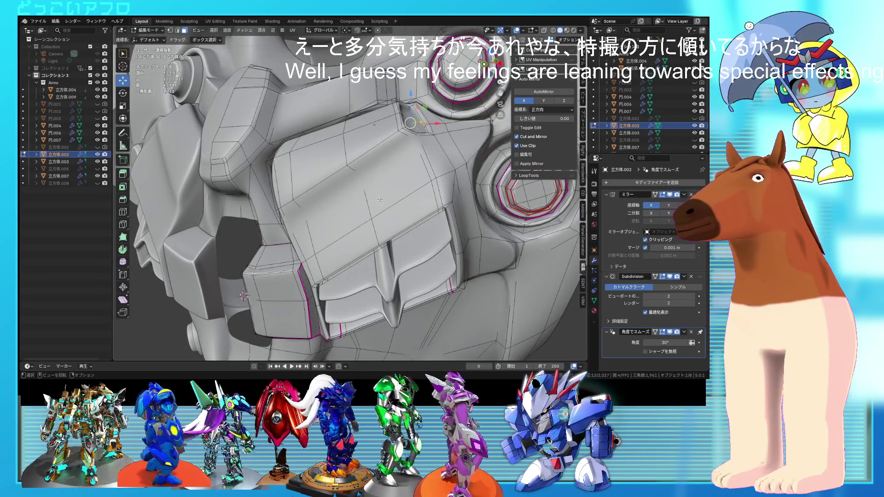
Select an edge loop near the recess and start scaling it, then cancel without changes.
{"action": "mouse_move", "coordinate": [312, 197]}
{"action": "middle_mouse_down"}
{"action": "mouse_move", "coordinate": [360, 191]}
{"action": "mouse_move", "coordinate": [355, 181]}
{"action": "mouse_move", "coordinate": [363, 188]}
{"action": "middle_mouse_up"}
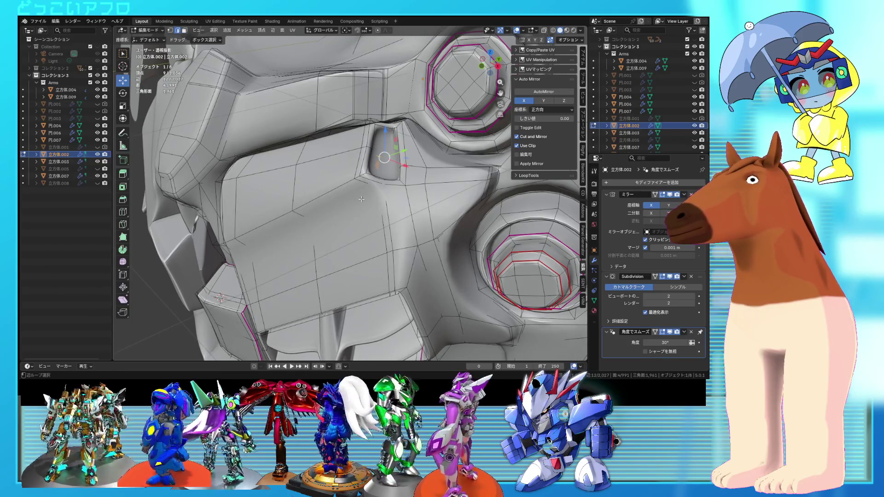
{"action": "left_click", "coordinate": [362, 199], "text": "alt"}
{"action": "key", "text": "shift+z"}
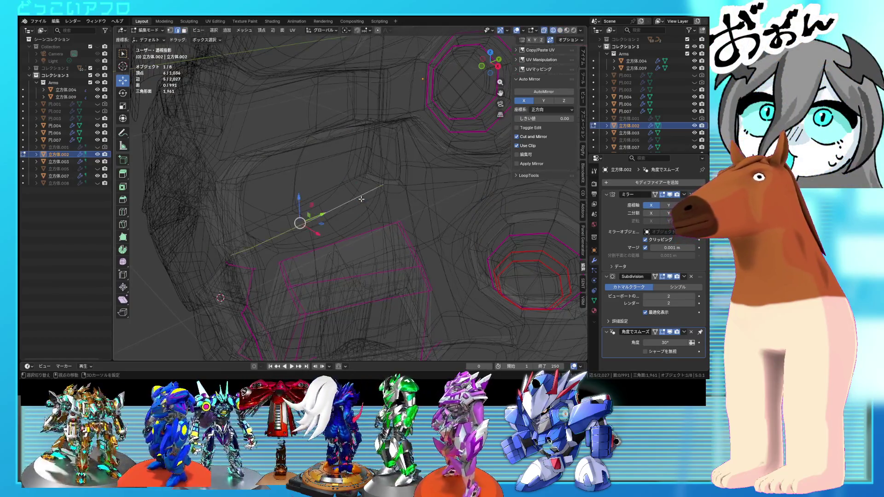
{"action": "key", "text": "shift+z"}
{"action": "scroll", "coordinate": [368, 193], "scroll_direction": "up", "scroll_amount": 5}
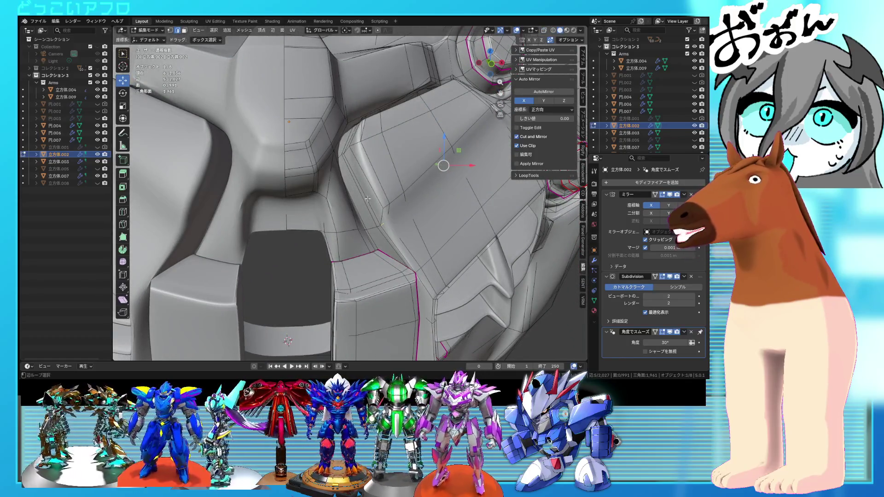
{"action": "scroll", "coordinate": [368, 197], "scroll_direction": "down", "scroll_amount": 5}
{"action": "mouse_move", "coordinate": [369, 197]}
{"action": "middle_mouse_down"}
{"action": "mouse_move", "coordinate": [346, 178]}
{"action": "mouse_move", "coordinate": [365, 202]}
{"action": "mouse_move", "coordinate": [424, 203]}
{"action": "middle_mouse_up"}
{"action": "scroll", "coordinate": [365, 202], "scroll_direction": "up", "scroll_amount": 6}
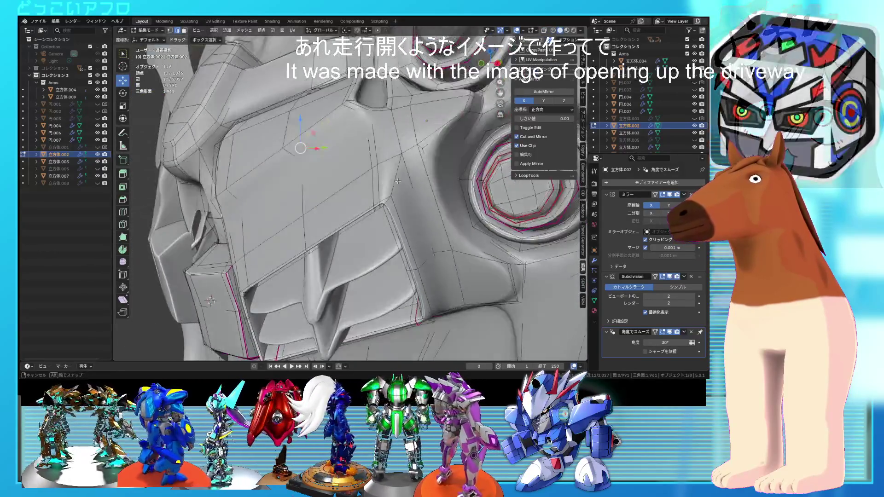
{"action": "key", "text": "s"}
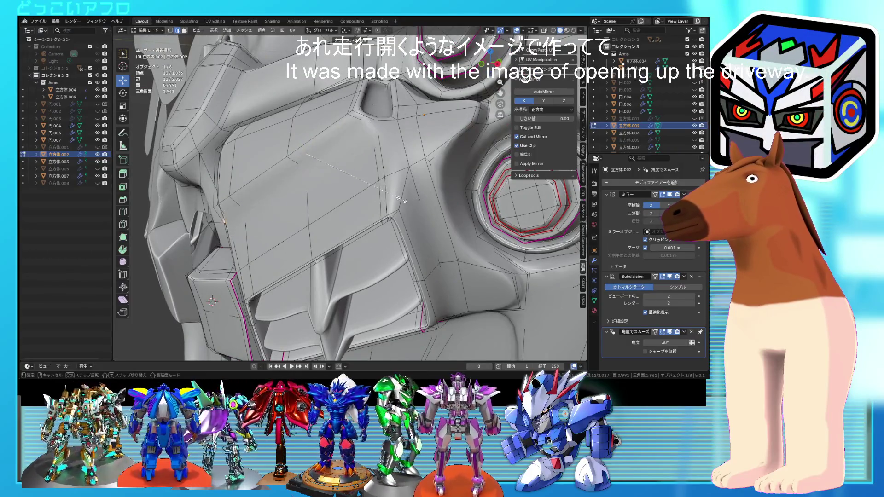
{"action": "right_click", "coordinate": [463, 219]}
Inspect the part from several angles with X-ray toggled, then return to Object Mode.
{"action": "scroll", "coordinate": [463, 219], "scroll_direction": "up", "scroll_amount": 3}
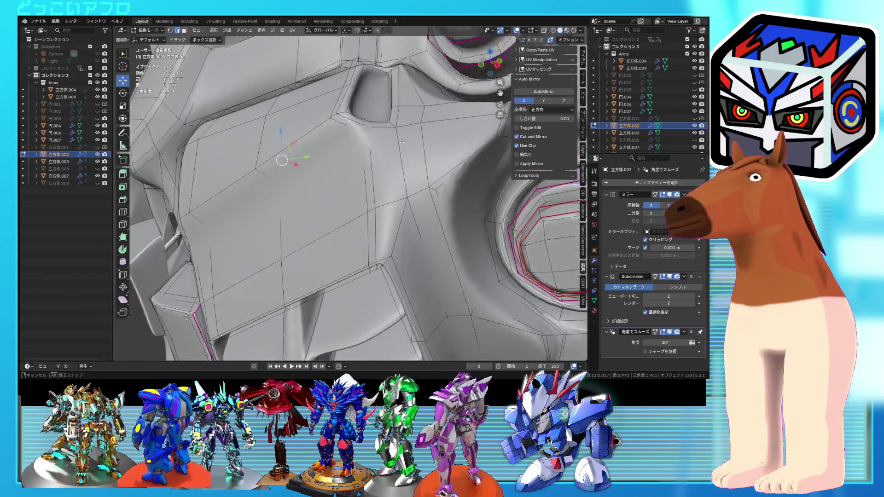
{"action": "key", "text": "alt+z"}
{"action": "mouse_move", "coordinate": [438, 193]}
{"action": "middle_mouse_down"}
{"action": "mouse_move", "coordinate": [410, 157]}
{"action": "mouse_move", "coordinate": [418, 155]}
{"action": "middle_mouse_up"}
{"action": "key", "text": "alt+z"}
{"action": "key", "text": "alt+z"}
{"action": "key", "text": "alt+z"}
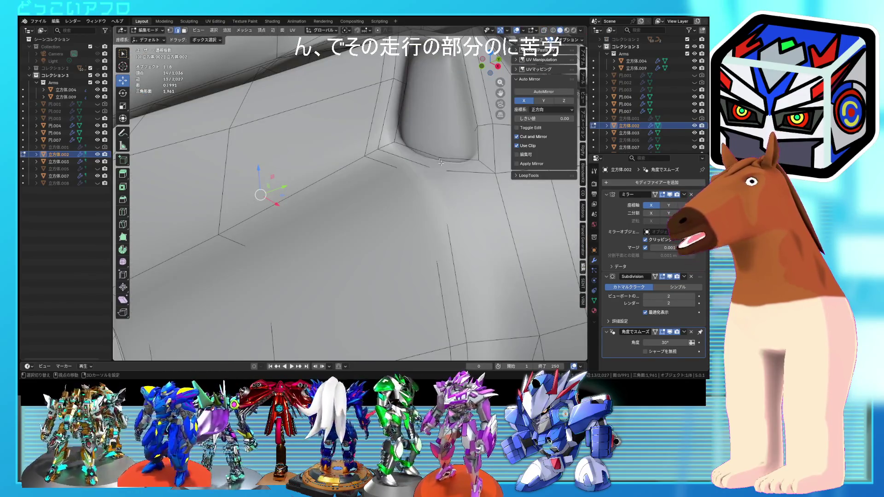
{"action": "scroll", "coordinate": [441, 162], "scroll_direction": "down", "scroll_amount": 4}
{"action": "middle_click_drag", "start_coordinate": [440, 162], "coordinate": [443, 206]}
{"action": "key", "text": "alt+z"}
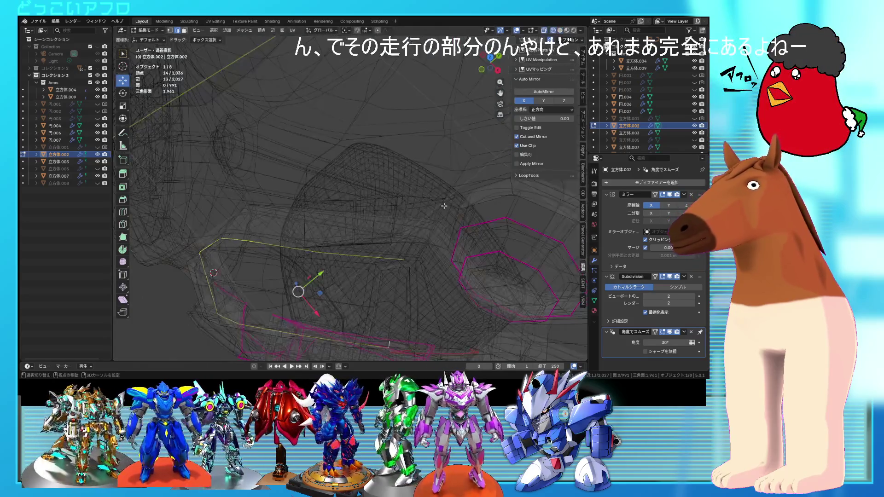
{"action": "key", "text": "alt+z"}
{"action": "mouse_move", "coordinate": [403, 263]}
{"action": "middle_mouse_down"}
{"action": "mouse_move", "coordinate": [402, 163]}
{"action": "mouse_move", "coordinate": [484, 224]}
{"action": "middle_mouse_up"}
{"action": "key", "text": "Tab"}
{"action": "scroll", "coordinate": [433, 181], "scroll_direction": "down", "scroll_amount": 4}
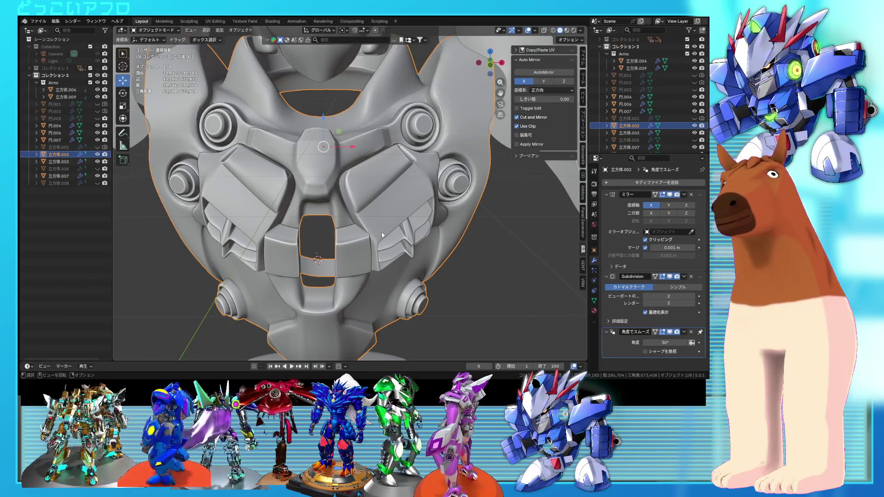
Select the edge loops around the pocket and along the lower ridge of the armour block.
{"action": "mouse_move", "coordinate": [328, 223]}
{"action": "middle_mouse_down"}
{"action": "mouse_move", "coordinate": [298, 192]}
{"action": "mouse_move", "coordinate": [312, 187]}
{"action": "middle_mouse_up"}
{"action": "key", "text": "Tab"}
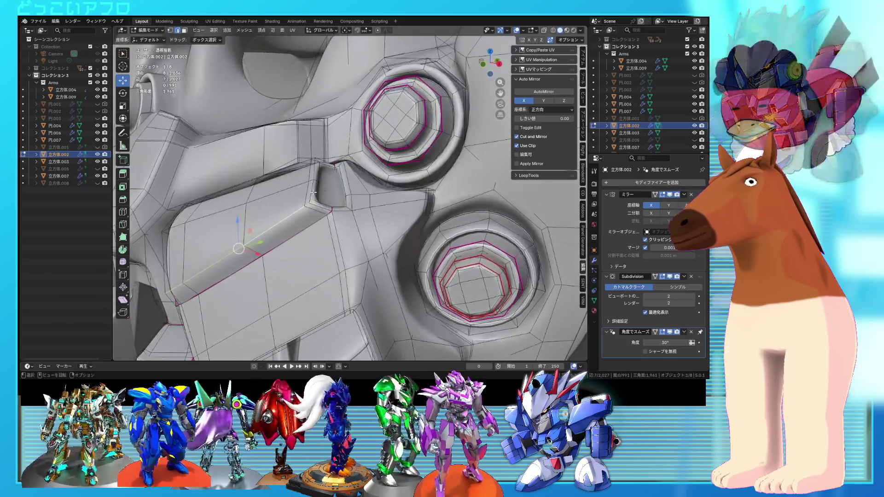
{"action": "left_click", "coordinate": [312, 188], "text": "alt"}
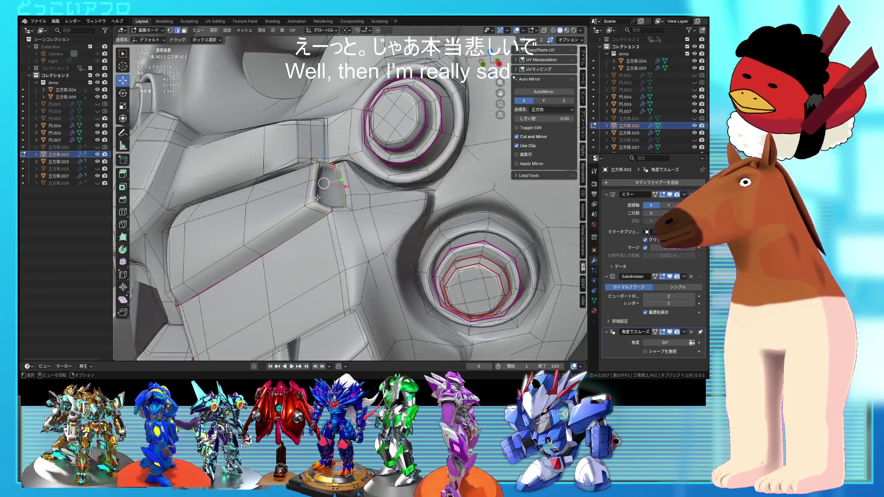
{"action": "left_click", "coordinate": [202, 273], "text": "alt+shift"}
{"action": "middle_click_drag", "start_coordinate": [201, 273], "coordinate": [243, 251]}
{"action": "left_click", "coordinate": [243, 251], "text": "alt+shift"}
{"action": "left_click", "coordinate": [240, 248], "text": "alt+shift"}
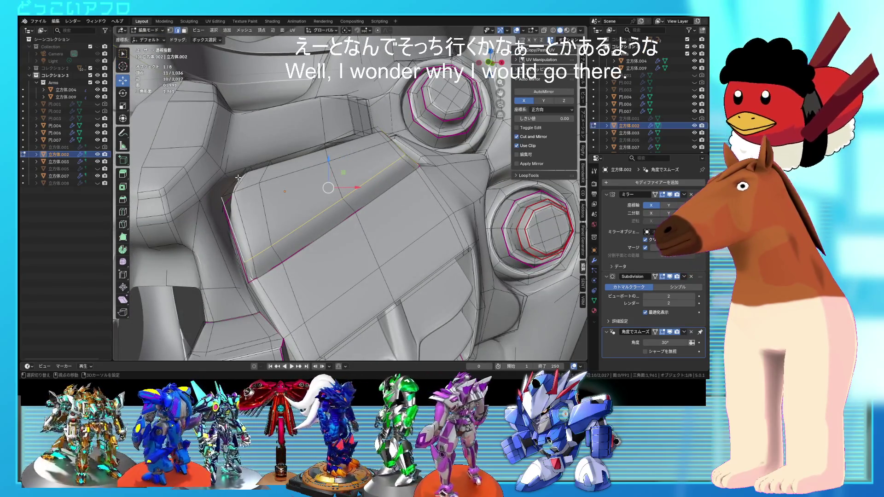
{"action": "middle_click_drag", "start_coordinate": [255, 166], "coordinate": [259, 203]}
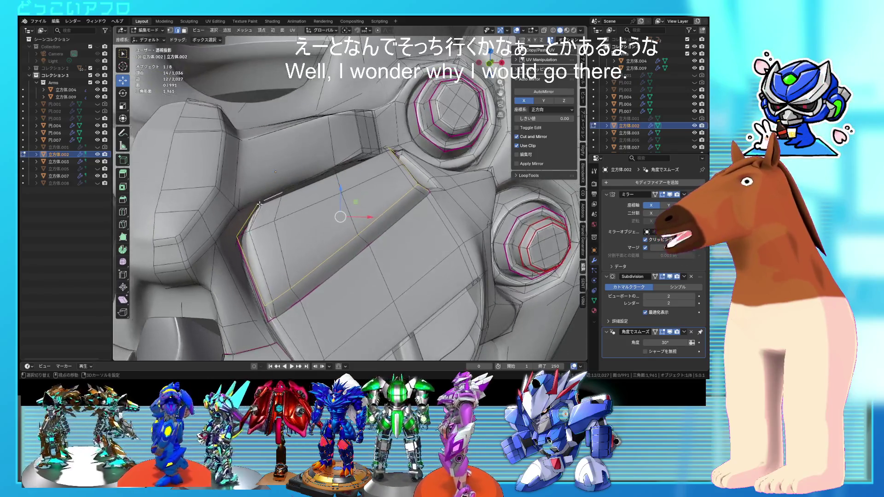
{"action": "middle_click_drag", "start_coordinate": [294, 180], "coordinate": [287, 203]}
{"action": "left_click", "coordinate": [287, 203], "text": "shift"}
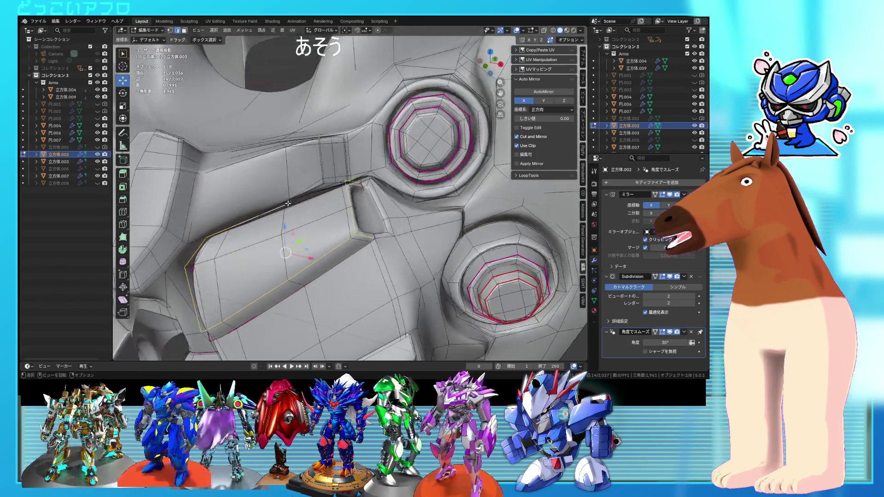
{"action": "left_click", "coordinate": [311, 202], "text": "shift"}
{"action": "scroll", "coordinate": [332, 207], "scroll_direction": "up", "scroll_amount": 3}
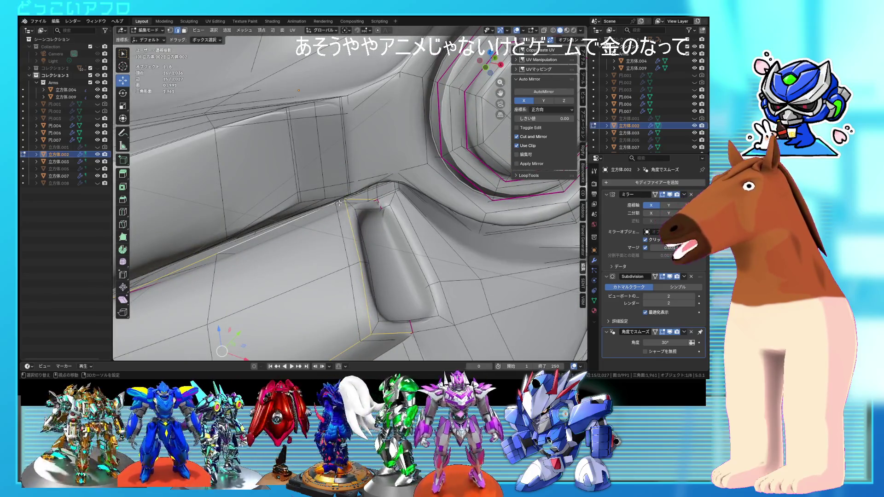
{"action": "left_click", "coordinate": [339, 202], "text": "shift"}
{"action": "scroll", "coordinate": [339, 202], "scroll_direction": "down", "scroll_amount": 3}
{"action": "middle_click_drag", "start_coordinate": [350, 212], "coordinate": [383, 236]}
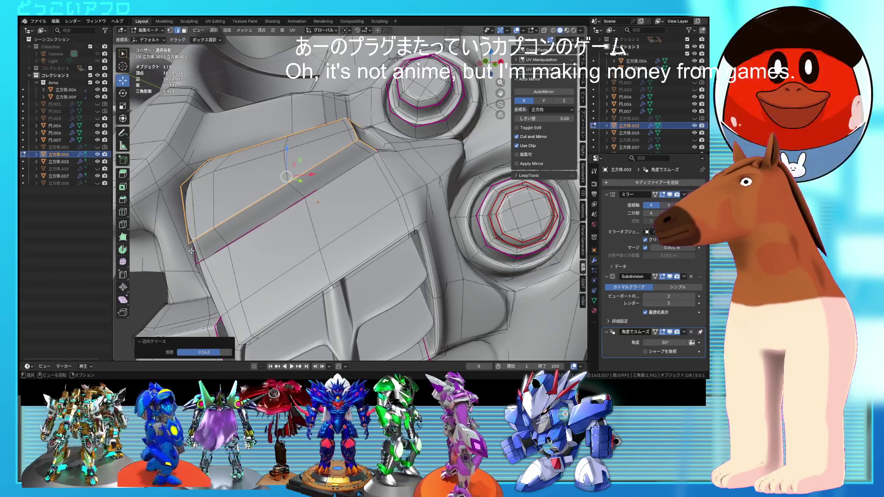
Crease the selected block edges sharper and check the smoothed result in Object Mode.
{"action": "left_click", "coordinate": [324, 294]}
{"action": "middle_click_drag", "start_coordinate": [325, 294], "coordinate": [360, 266]}
{"action": "middle_click_drag", "start_coordinate": [296, 242], "coordinate": [344, 258]}
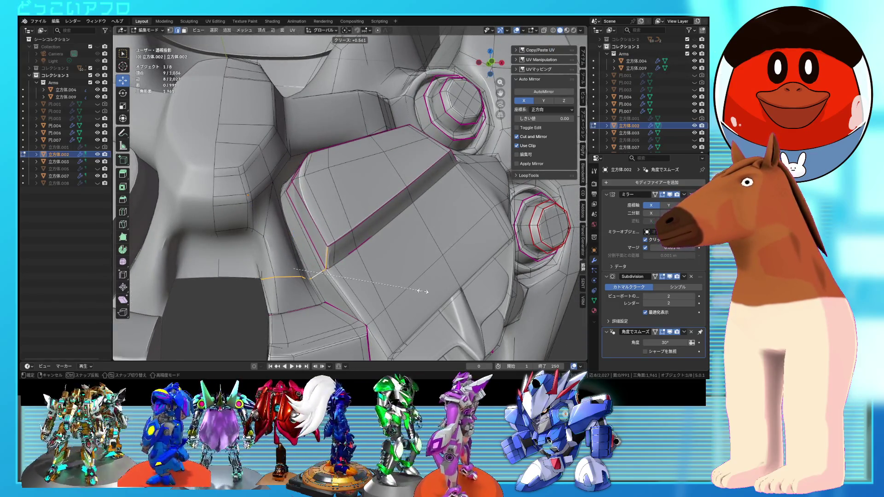
{"action": "key", "text": "Tab"}
{"action": "scroll", "coordinate": [371, 240], "scroll_direction": "down", "scroll_amount": 3}
{"action": "mouse_move", "coordinate": [371, 241]}
{"action": "middle_mouse_down"}
{"action": "mouse_move", "coordinate": [367, 270]}
{"action": "mouse_move", "coordinate": [385, 263]}
{"action": "middle_mouse_up"}
{"action": "key", "text": "Tab"}
{"action": "scroll", "coordinate": [367, 270], "scroll_direction": "up", "scroll_amount": 5}
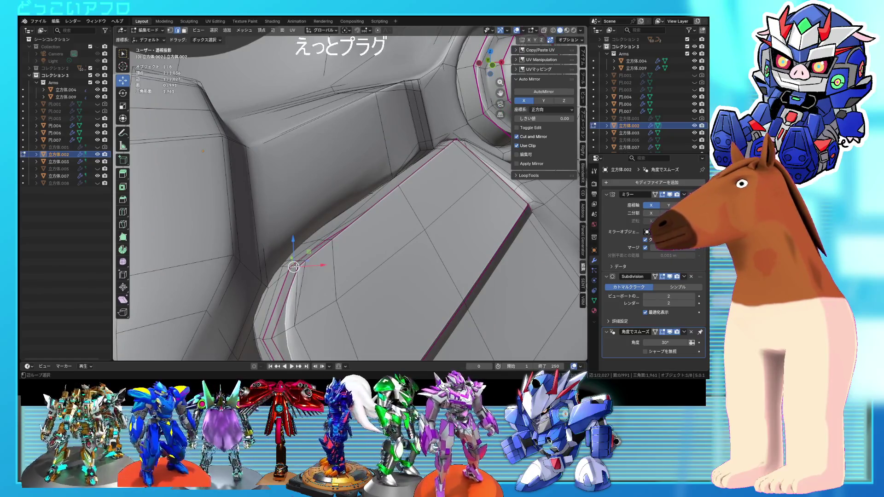
{"action": "middle_click_drag", "start_coordinate": [298, 261], "coordinate": [266, 265]}
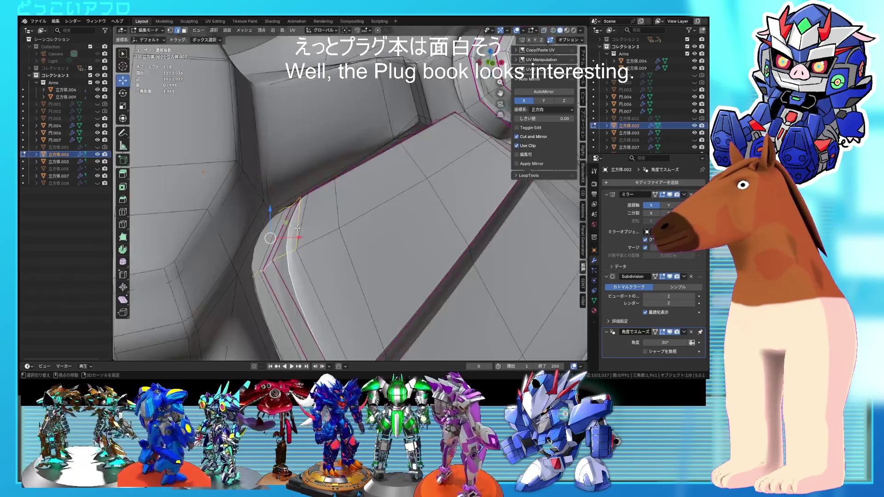
{"action": "scroll", "coordinate": [301, 236], "scroll_direction": "down", "scroll_amount": 3}
{"action": "key", "text": "shift+e"}
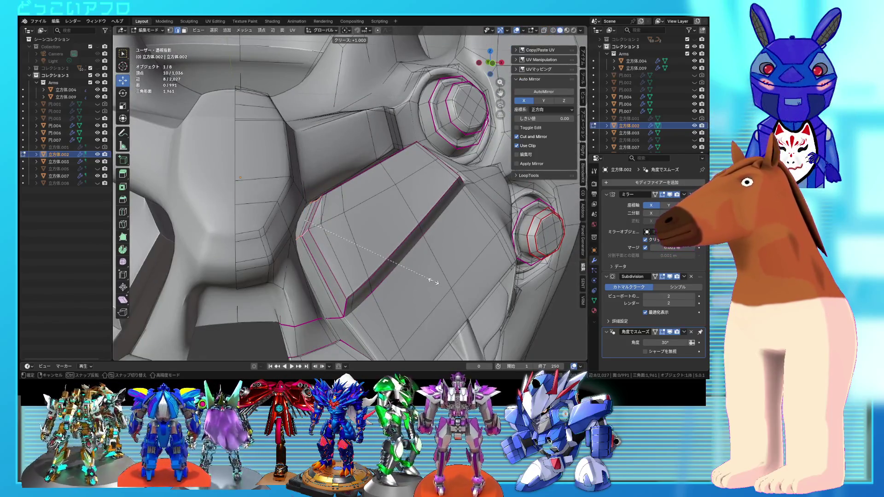
{"action": "mouse_move", "coordinate": [391, 258]}
{"action": "middle_mouse_down"}
{"action": "mouse_move", "coordinate": [379, 269]}
{"action": "mouse_move", "coordinate": [355, 253]}
{"action": "mouse_move", "coordinate": [375, 236]}
{"action": "middle_mouse_up"}
Select the plate's edge run and slide its corner vertex into place.
{"action": "key", "text": "a"}
{"action": "key", "text": "alt+z"}
{"action": "scroll", "coordinate": [376, 236], "scroll_direction": "up", "scroll_amount": 3}
{"action": "key", "text": "alt+z"}
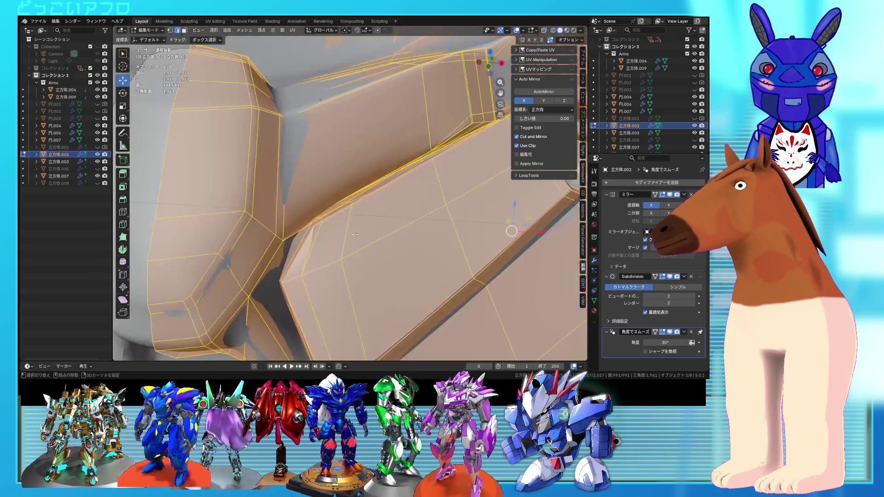
{"action": "scroll", "coordinate": [322, 236], "scroll_direction": "up", "scroll_amount": 3}
{"action": "left_click", "coordinate": [303, 232]}
{"action": "key", "text": "alt+z"}
{"action": "left_click", "coordinate": [294, 221], "text": "ctrl"}
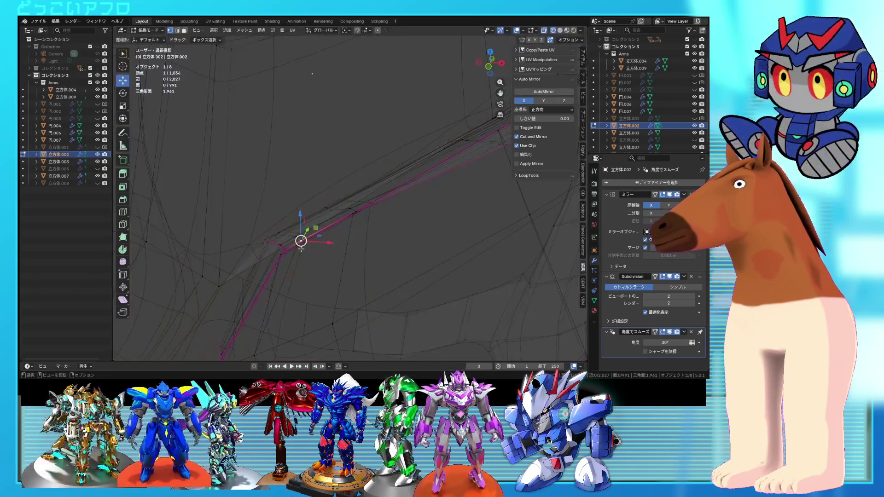
{"action": "mouse_move", "coordinate": [294, 222]}
{"action": "middle_mouse_down"}
{"action": "mouse_move", "coordinate": [290, 188]}
{"action": "mouse_move", "coordinate": [278, 200]}
{"action": "mouse_move", "coordinate": [333, 241]}
{"action": "mouse_move", "coordinate": [256, 174]}
{"action": "mouse_move", "coordinate": [326, 204]}
{"action": "middle_mouse_up"}
{"action": "key", "text": "shift+v"}
{"action": "left_click", "coordinate": [310, 203]}
{"action": "key", "text": "alt+z"}
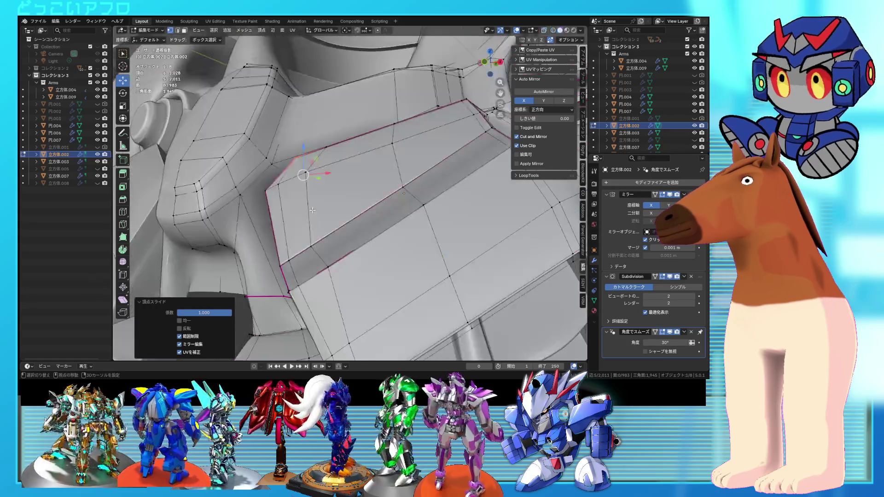
{"action": "scroll", "coordinate": [350, 230], "scroll_direction": "down", "scroll_amount": 6}
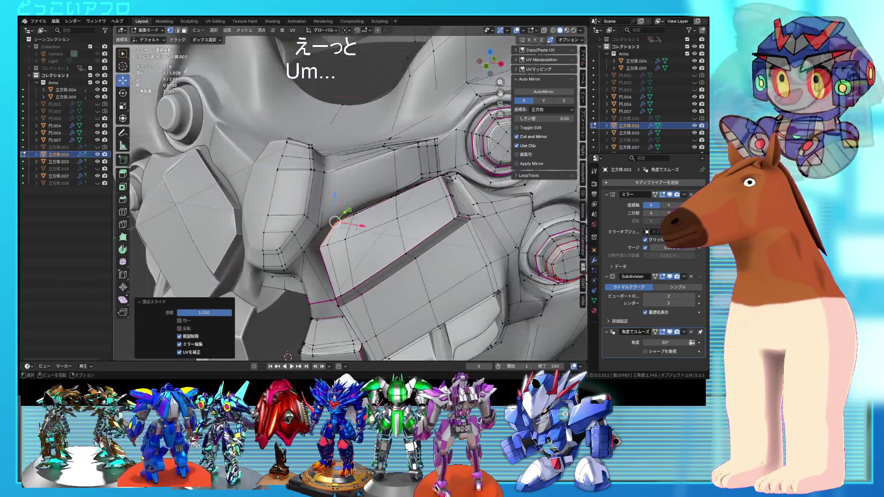
Return to Object Mode and save the mask to 11.blend.
{"action": "key", "text": "Tab"}
{"action": "key", "text": "ctrl+s"}
{"action": "mouse_move", "coordinate": [385, 245]}
{"action": "middle_mouse_down"}
{"action": "mouse_move", "coordinate": [416, 245]}
{"action": "mouse_move", "coordinate": [346, 244]}
{"action": "mouse_move", "coordinate": [358, 235]}
{"action": "middle_mouse_up"}
{"action": "scroll", "coordinate": [389, 240], "scroll_direction": "up", "scroll_amount": 4}
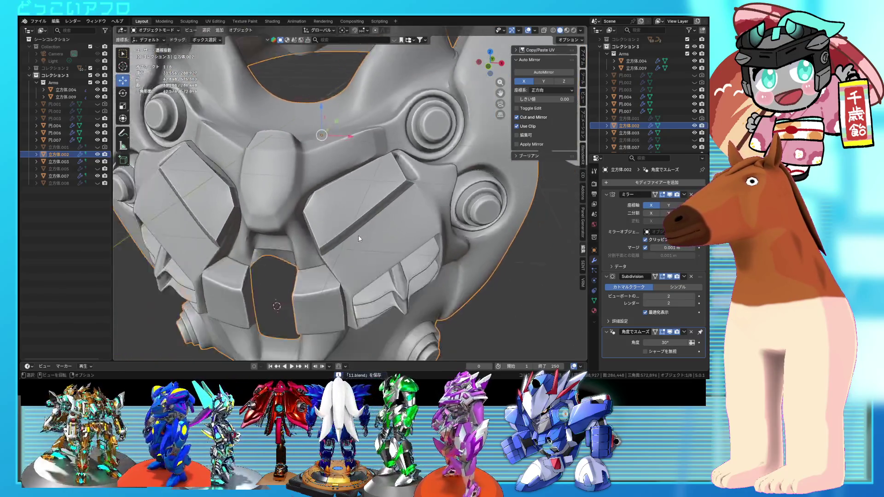
{"action": "scroll", "coordinate": [358, 235], "scroll_direction": "down", "scroll_amount": 3}
{"action": "scroll", "coordinate": [358, 237], "scroll_direction": "up", "scroll_amount": 2}
{"action": "scroll", "coordinate": [364, 221], "scroll_direction": "up", "scroll_amount": 4}
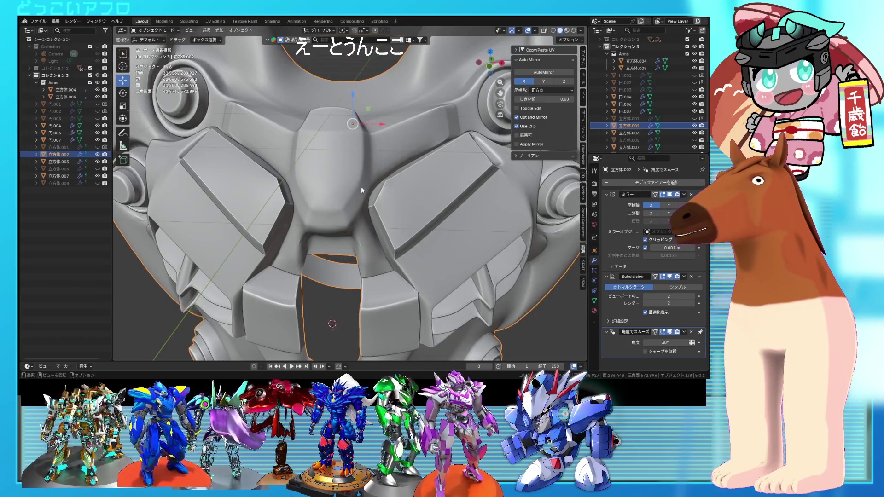
{"action": "key", "text": "Tab"}
{"action": "mouse_move", "coordinate": [361, 189]}
{"action": "middle_mouse_down"}
{"action": "mouse_move", "coordinate": [350, 182]}
{"action": "mouse_move", "coordinate": [393, 184]}
{"action": "mouse_move", "coordinate": [349, 177]}
{"action": "mouse_move", "coordinate": [358, 180]}
{"action": "mouse_move", "coordinate": [356, 198]}
{"action": "middle_mouse_up"}
{"action": "key", "text": "shift+z"}
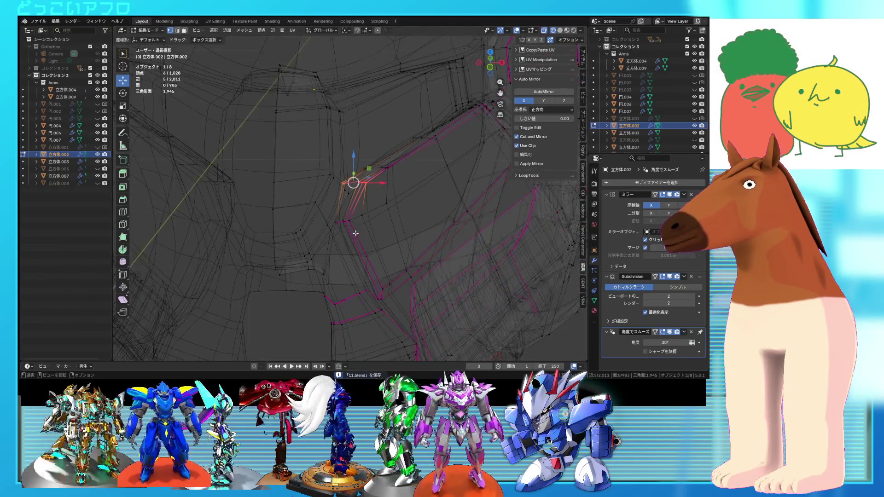
{"action": "mouse_move", "coordinate": [341, 241]}
{"action": "middle_mouse_down"}
{"action": "mouse_move", "coordinate": [376, 193]}
{"action": "mouse_move", "coordinate": [377, 176]}
{"action": "mouse_move", "coordinate": [389, 199]}
{"action": "mouse_move", "coordinate": [344, 198]}
{"action": "middle_mouse_up"}
{"action": "key", "text": "shift+z"}
{"action": "key", "text": "Tab"}
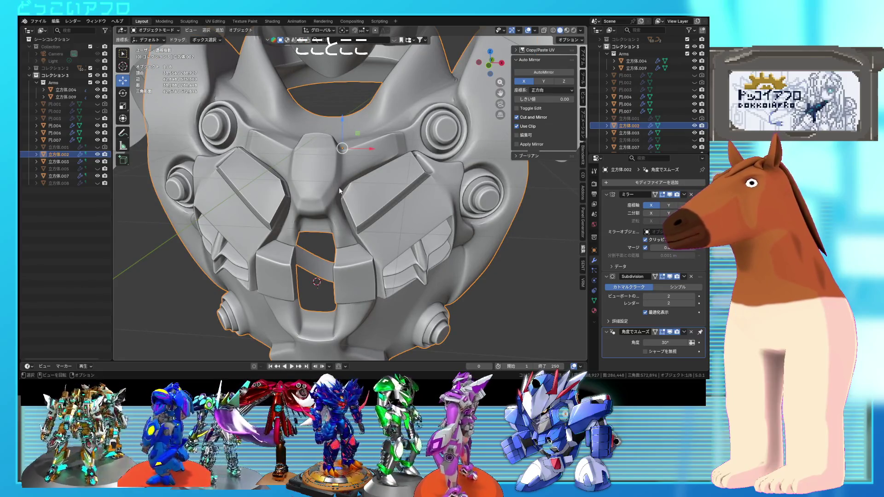
{"action": "key", "text": "Tab"}
{"action": "scroll", "coordinate": [364, 204], "scroll_direction": "up", "scroll_amount": 8}
Slide the plate's corner vertex and move a small group of corner vertices.
{"action": "mouse_move", "coordinate": [365, 207]}
{"action": "middle_mouse_down"}
{"action": "mouse_move", "coordinate": [370, 164]}
{"action": "mouse_move", "coordinate": [354, 212]}
{"action": "middle_mouse_up"}
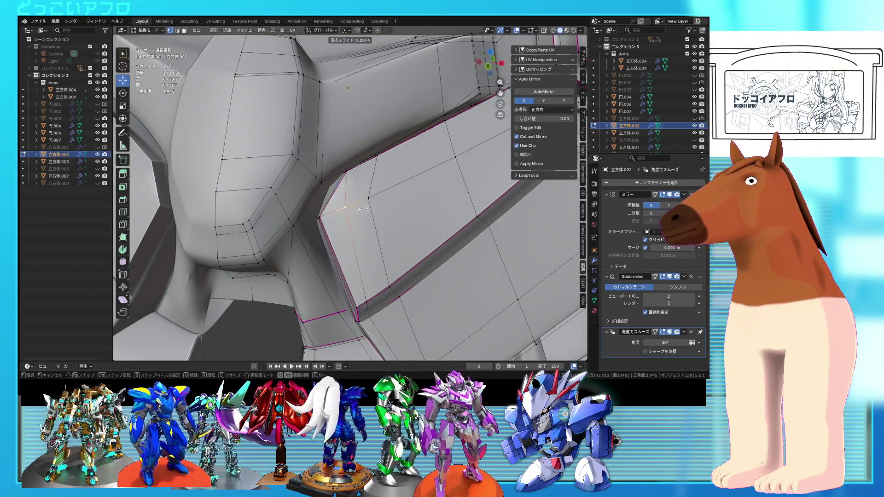
{"action": "left_click", "coordinate": [369, 207]}
{"action": "key", "text": "alt+z"}
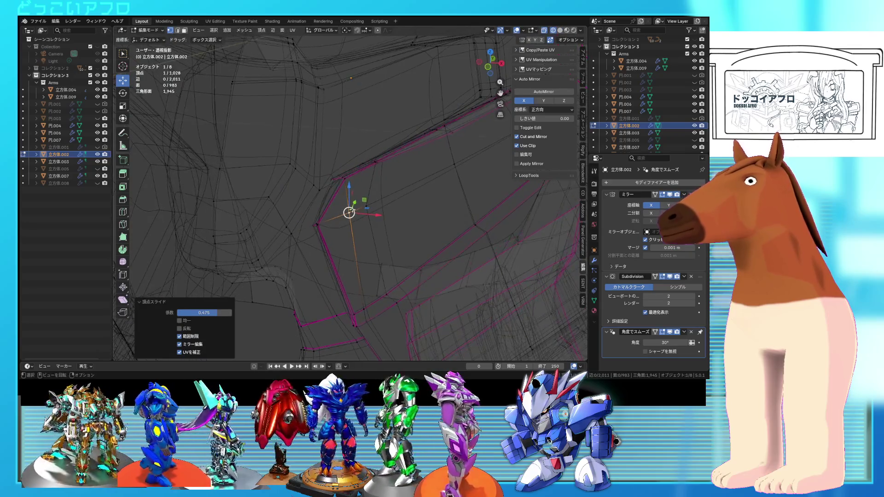
{"action": "left_click_drag", "start_coordinate": [350, 189], "coordinate": [351, 192]}
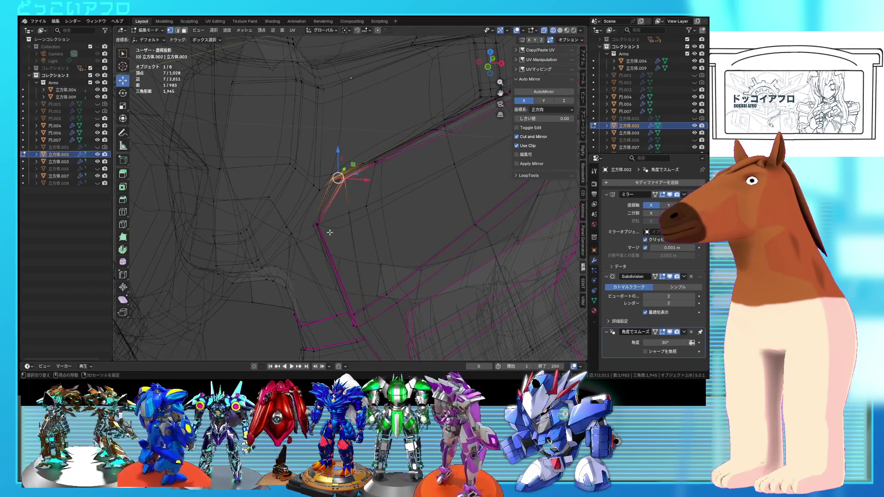
{"action": "left_click_drag", "start_coordinate": [310, 219], "coordinate": [310, 219]}
{"action": "key", "text": "alt+z"}
{"action": "key", "text": "g"}
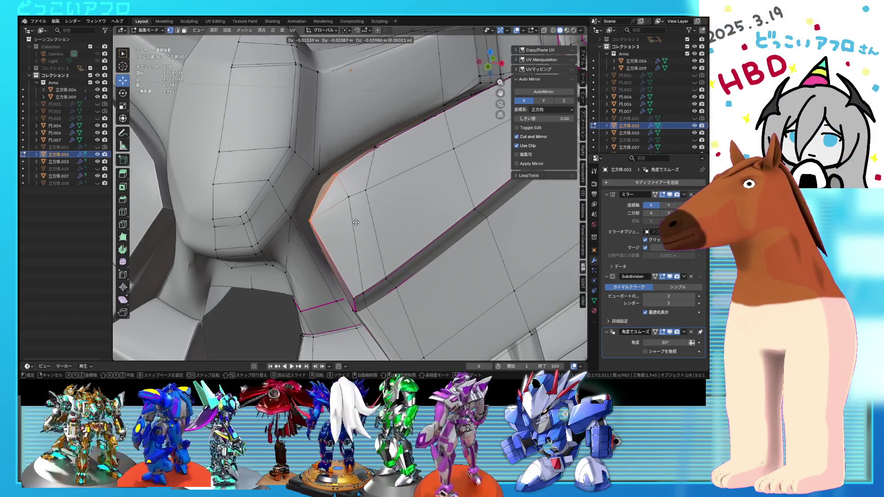
{"action": "left_click", "coordinate": [355, 224]}
Slide another corner vertex, then move the plate-edge vertices twice into tighter positions.
{"action": "mouse_move", "coordinate": [355, 225]}
{"action": "middle_mouse_down"}
{"action": "mouse_move", "coordinate": [377, 174]}
{"action": "mouse_move", "coordinate": [366, 203]}
{"action": "middle_mouse_up"}
{"action": "key", "text": "alt+z"}
{"action": "left_click", "coordinate": [345, 192]}
{"action": "key", "text": "shift+v"}
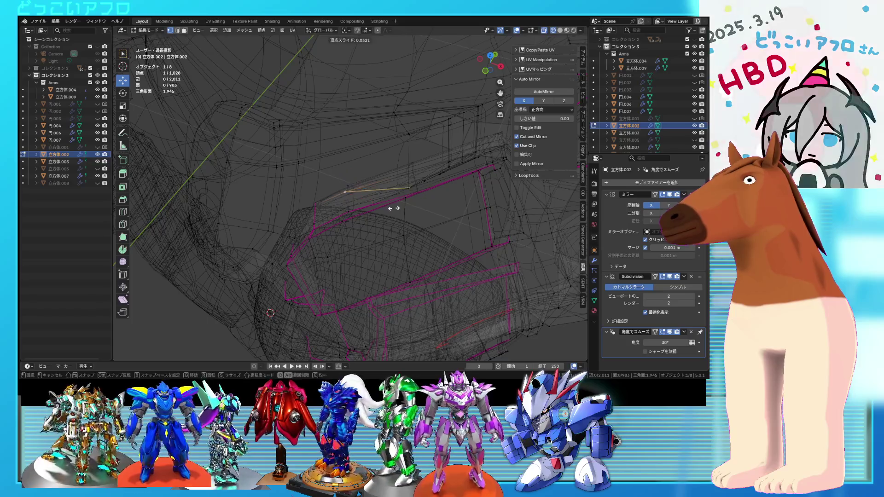
{"action": "left_click", "coordinate": [395, 205]}
{"action": "left_click_drag", "start_coordinate": [333, 175], "coordinate": [334, 176]}
{"action": "key", "text": "alt+z"}
{"action": "scroll", "coordinate": [345, 194], "scroll_direction": "up", "scroll_amount": 5}
{"action": "mouse_move", "coordinate": [346, 194]}
{"action": "middle_mouse_down"}
{"action": "mouse_move", "coordinate": [339, 177]}
{"action": "mouse_move", "coordinate": [351, 161]}
{"action": "mouse_move", "coordinate": [366, 182]}
{"action": "mouse_move", "coordinate": [360, 159]}
{"action": "mouse_move", "coordinate": [393, 195]}
{"action": "mouse_move", "coordinate": [356, 203]}
{"action": "mouse_move", "coordinate": [310, 171]}
{"action": "mouse_move", "coordinate": [336, 166]}
{"action": "middle_mouse_up"}
{"action": "left_click", "coordinate": [366, 169]}
{"action": "key", "text": "g"}
{"action": "left_click", "coordinate": [378, 187]}
Clear the vertex selection and view the plate in see-through mode.
{"action": "scroll", "coordinate": [393, 195], "scroll_direction": "up", "scroll_amount": 4}
{"action": "key", "text": "alt+a"}
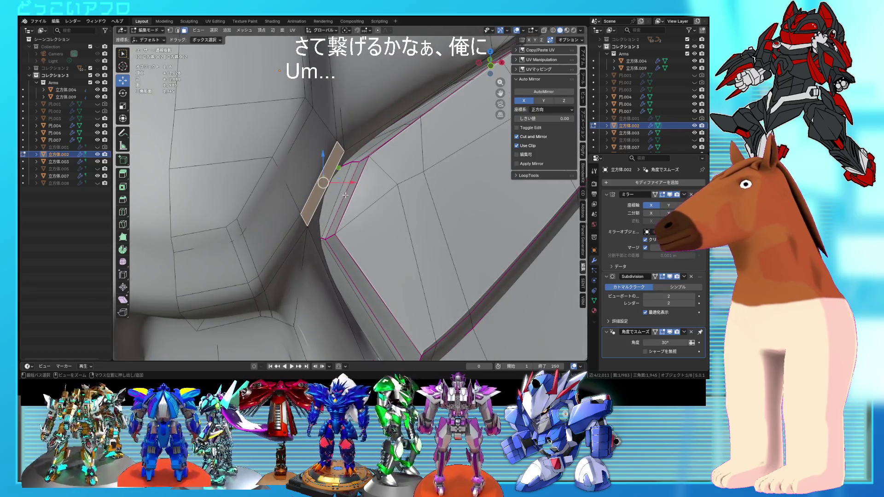
{"action": "key", "text": "alt+z"}
{"action": "middle_click_drag", "start_coordinate": [345, 198], "coordinate": [342, 203]}
{"action": "key", "text": "alt+z"}
Dissolve the edges of the strip beside the cheek plate, taking faces from 983 to 976.
{"action": "key", "text": "x"}
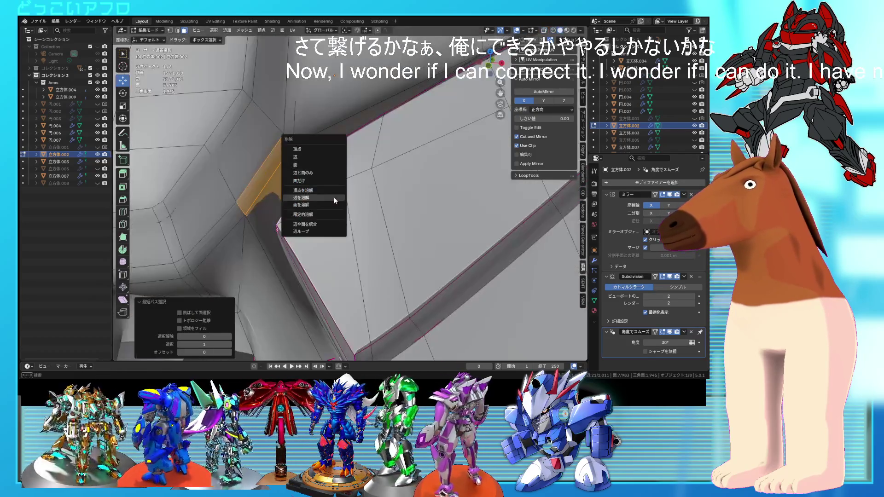
{"action": "left_click", "coordinate": [336, 172]}
{"action": "mouse_move", "coordinate": [336, 172]}
{"action": "middle_mouse_down"}
{"action": "mouse_move", "coordinate": [377, 186]}
{"action": "mouse_move", "coordinate": [358, 241]}
{"action": "mouse_move", "coordinate": [327, 208]}
{"action": "mouse_move", "coordinate": [391, 151]}
{"action": "middle_mouse_up"}
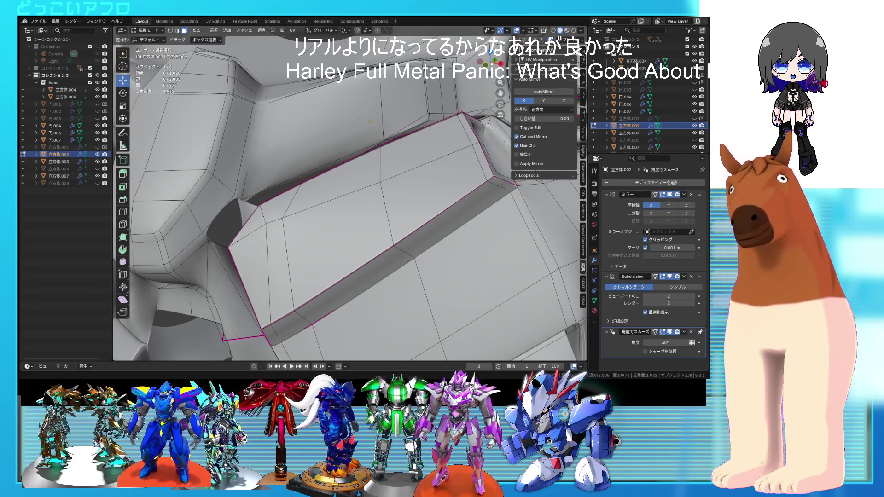
Select a vertex on the plate edge and slide it along its edge.
{"action": "mouse_move", "coordinate": [350, 194]}
{"action": "middle_mouse_down"}
{"action": "mouse_move", "coordinate": [364, 198]}
{"action": "mouse_move", "coordinate": [400, 174]}
{"action": "mouse_move", "coordinate": [363, 176]}
{"action": "middle_mouse_up"}
{"action": "key", "text": "alt+z"}
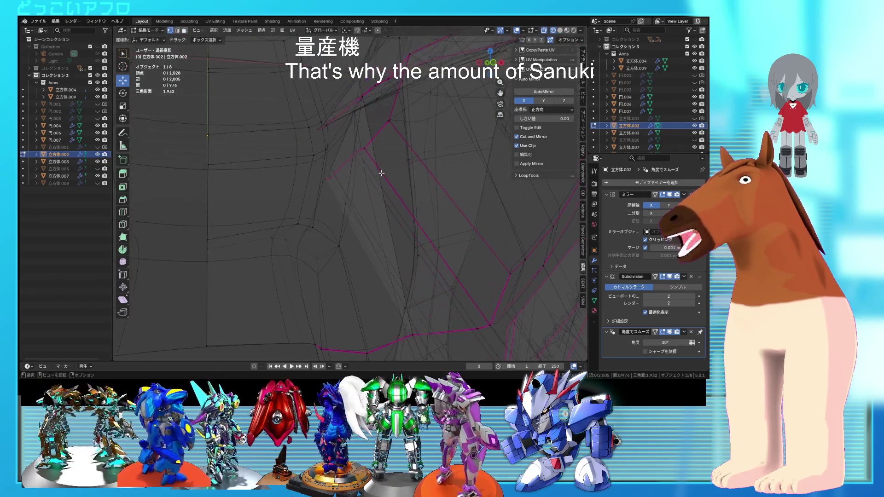
{"action": "key", "text": "a"}
{"action": "left_click", "coordinate": [365, 187]}
{"action": "mouse_move", "coordinate": [411, 196]}
{"action": "middle_mouse_down"}
{"action": "mouse_move", "coordinate": [414, 175]}
{"action": "mouse_move", "coordinate": [403, 180]}
{"action": "mouse_move", "coordinate": [410, 192]}
{"action": "mouse_move", "coordinate": [390, 197]}
{"action": "middle_mouse_up"}
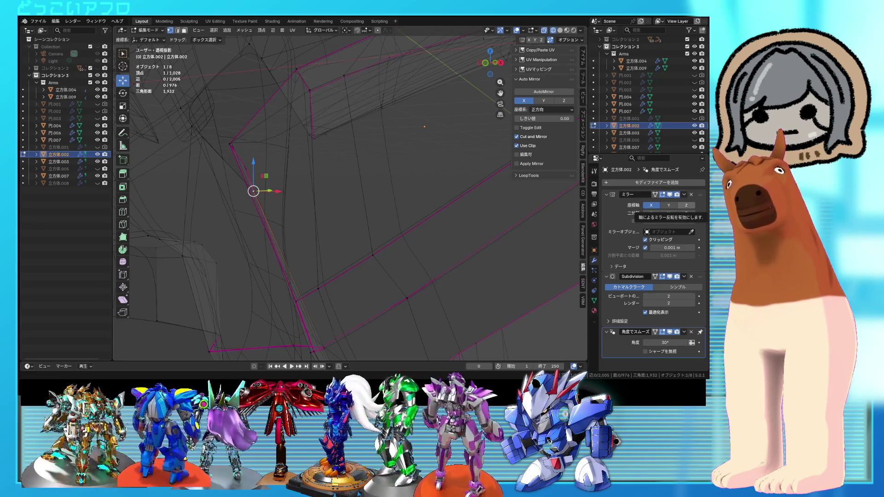
{"action": "middle_click_drag", "start_coordinate": [445, 190], "coordinate": [411, 178]}
{"action": "key", "text": "alt+z"}
{"action": "key", "text": "alt+z"}
{"action": "key", "text": "shift+v"}
{"action": "left_click", "coordinate": [423, 158]}
Slide another stray vertex onto its neighbour so it merges.
{"action": "mouse_move", "coordinate": [424, 158]}
{"action": "middle_mouse_down"}
{"action": "mouse_move", "coordinate": [411, 154]}
{"action": "mouse_move", "coordinate": [405, 172]}
{"action": "mouse_move", "coordinate": [446, 197]}
{"action": "mouse_move", "coordinate": [400, 167]}
{"action": "mouse_move", "coordinate": [321, 164]}
{"action": "mouse_move", "coordinate": [365, 184]}
{"action": "mouse_move", "coordinate": [351, 197]}
{"action": "mouse_move", "coordinate": [387, 228]}
{"action": "mouse_move", "coordinate": [359, 198]}
{"action": "mouse_move", "coordinate": [355, 173]}
{"action": "mouse_move", "coordinate": [310, 144]}
{"action": "mouse_move", "coordinate": [373, 179]}
{"action": "middle_mouse_up"}
{"action": "scroll", "coordinate": [408, 187], "scroll_direction": "up", "scroll_amount": 3}
{"action": "key", "text": "a"}
{"action": "left_click", "coordinate": [348, 201]}
{"action": "key", "text": "g"}
{"action": "left_click", "coordinate": [384, 194]}
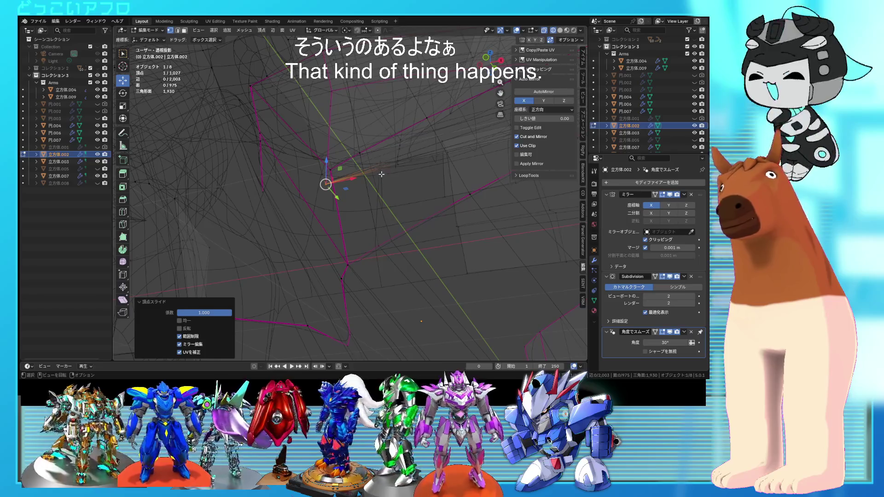
{"action": "mouse_move", "coordinate": [377, 175]}
{"action": "middle_mouse_down"}
{"action": "mouse_move", "coordinate": [366, 198]}
{"action": "mouse_move", "coordinate": [411, 223]}
{"action": "mouse_move", "coordinate": [417, 214]}
{"action": "mouse_move", "coordinate": [398, 210]}
{"action": "mouse_move", "coordinate": [401, 193]}
{"action": "mouse_move", "coordinate": [376, 211]}
{"action": "mouse_move", "coordinate": [419, 224]}
{"action": "mouse_move", "coordinate": [401, 223]}
{"action": "mouse_move", "coordinate": [394, 233]}
{"action": "mouse_move", "coordinate": [391, 209]}
{"action": "mouse_move", "coordinate": [400, 199]}
{"action": "mouse_move", "coordinate": [372, 203]}
{"action": "middle_mouse_up"}
Slide three more stray vertices onto their neighbours, bringing the vertex count to 1,024.
{"action": "key", "text": "shift+z"}
{"action": "key", "text": "shift+z"}
{"action": "key", "text": "alt+z"}
{"action": "key", "text": "alt+z"}
{"action": "key", "text": "g"}
{"action": "key", "text": "g"}
{"action": "left_click", "coordinate": [372, 143]}
{"action": "middle_click_drag", "start_coordinate": [372, 144], "coordinate": [368, 186]}
{"action": "key", "text": "g"}
{"action": "key", "text": "g"}
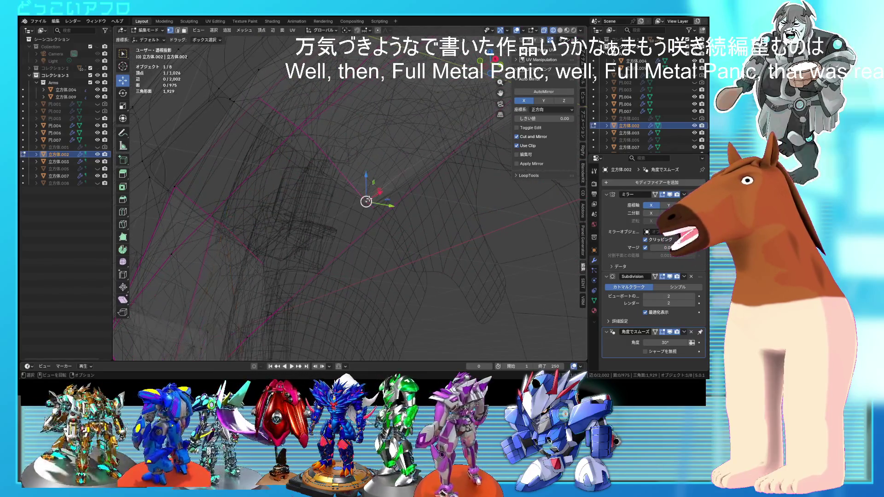
{"action": "left_click", "coordinate": [376, 228]}
{"action": "key", "text": "g"}
{"action": "key", "text": "g"}
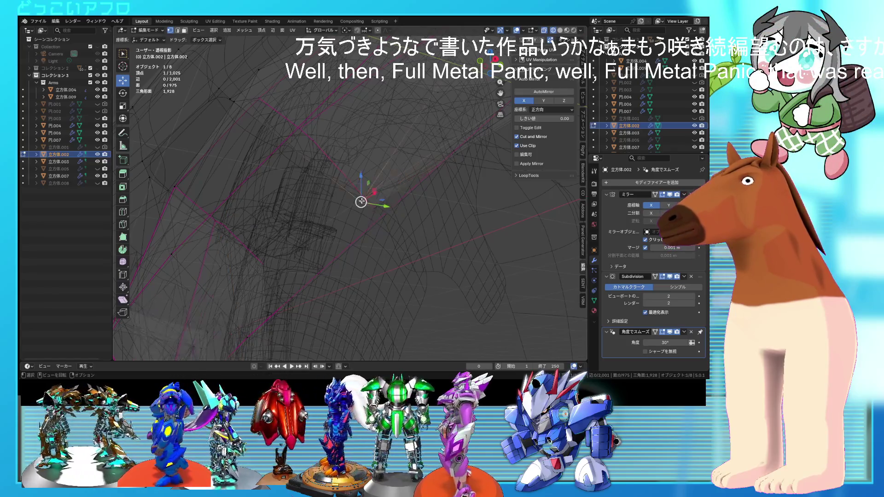
{"action": "left_click", "coordinate": [381, 222]}
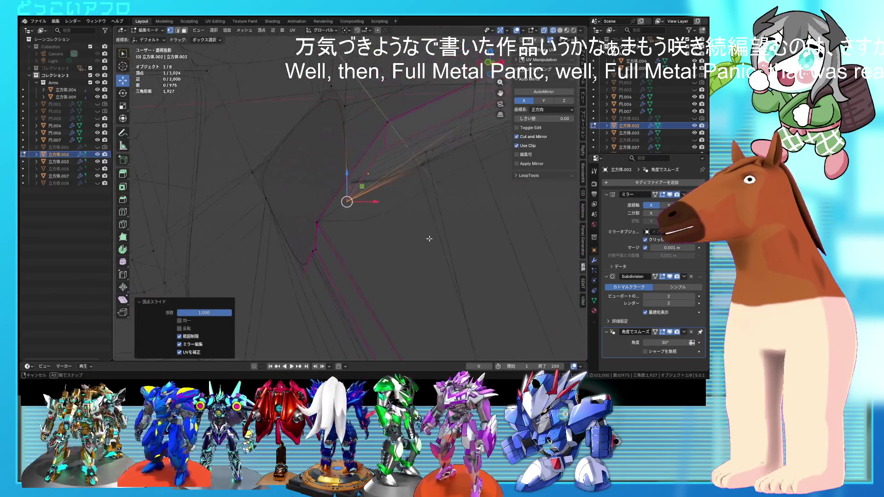
{"action": "mouse_move", "coordinate": [350, 198]}
{"action": "middle_mouse_down"}
{"action": "mouse_move", "coordinate": [343, 185]}
{"action": "mouse_move", "coordinate": [419, 174]}
{"action": "mouse_move", "coordinate": [397, 265]}
{"action": "mouse_move", "coordinate": [400, 212]}
{"action": "mouse_move", "coordinate": [350, 142]}
{"action": "mouse_move", "coordinate": [346, 186]}
{"action": "mouse_move", "coordinate": [276, 207]}
{"action": "mouse_move", "coordinate": [294, 189]}
{"action": "mouse_move", "coordinate": [355, 197]}
{"action": "middle_mouse_up"}
Slide more corner vertices onto their neighbours to merge them.
{"action": "key", "text": "g"}
{"action": "key", "text": "g"}
{"action": "left_click", "coordinate": [368, 189]}
{"action": "left_click", "coordinate": [416, 161]}
{"action": "key", "text": "alt+z"}
Move the panel-corner edge and scale it down to 0.791.
{"action": "left_click", "coordinate": [304, 197]}
{"action": "key", "text": "g"}
{"action": "left_click", "coordinate": [255, 199]}
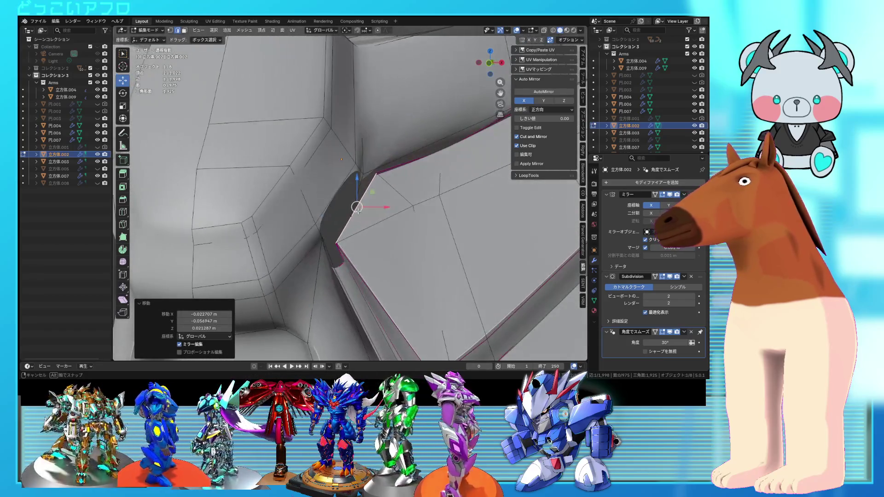
{"action": "key", "text": "s"}
{"action": "left_click", "coordinate": [364, 230]}
{"action": "middle_click_drag", "start_coordinate": [364, 230], "coordinate": [417, 193]}
Move two corner vertices, then slide them along their edges.
{"action": "left_click", "coordinate": [395, 159]}
{"action": "mouse_move", "coordinate": [395, 159]}
{"action": "middle_mouse_down"}
{"action": "mouse_move", "coordinate": [348, 265]}
{"action": "mouse_move", "coordinate": [322, 244]}
{"action": "middle_mouse_up"}
{"action": "left_click", "coordinate": [275, 211], "text": "shift"}
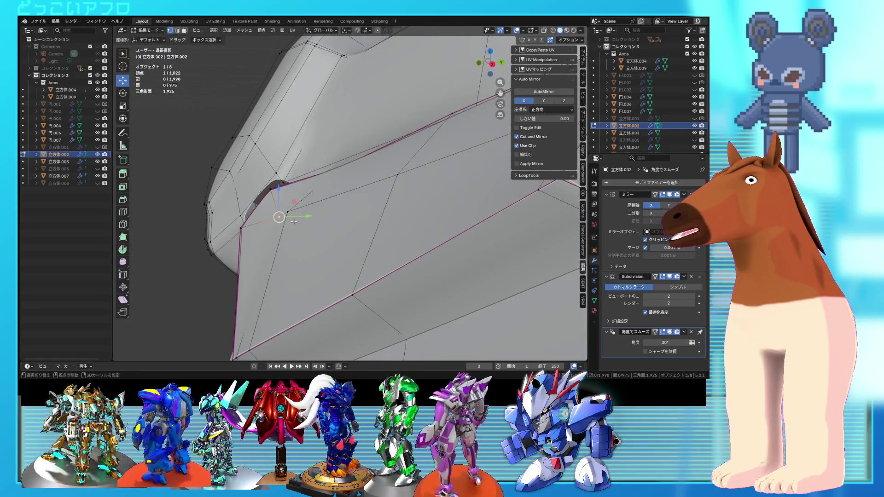
{"action": "key", "text": "g"}
{"action": "left_click", "coordinate": [313, 239]}
{"action": "mouse_move", "coordinate": [313, 239]}
{"action": "middle_mouse_down"}
{"action": "mouse_move", "coordinate": [400, 277]}
{"action": "mouse_move", "coordinate": [414, 260]}
{"action": "mouse_move", "coordinate": [388, 190]}
{"action": "mouse_move", "coordinate": [351, 193]}
{"action": "mouse_move", "coordinate": [430, 241]}
{"action": "middle_mouse_up"}
{"action": "key", "text": "alt+z"}
{"action": "key", "text": "ctrl+z"}
{"action": "key", "text": "g"}
{"action": "key", "text": "g"}
{"action": "left_click", "coordinate": [427, 207]}
{"action": "mouse_move", "coordinate": [427, 208]}
{"action": "middle_mouse_down"}
{"action": "mouse_move", "coordinate": [393, 231]}
{"action": "mouse_move", "coordinate": [378, 214]}
{"action": "mouse_move", "coordinate": [422, 262]}
{"action": "mouse_move", "coordinate": [424, 241]}
{"action": "middle_mouse_up"}
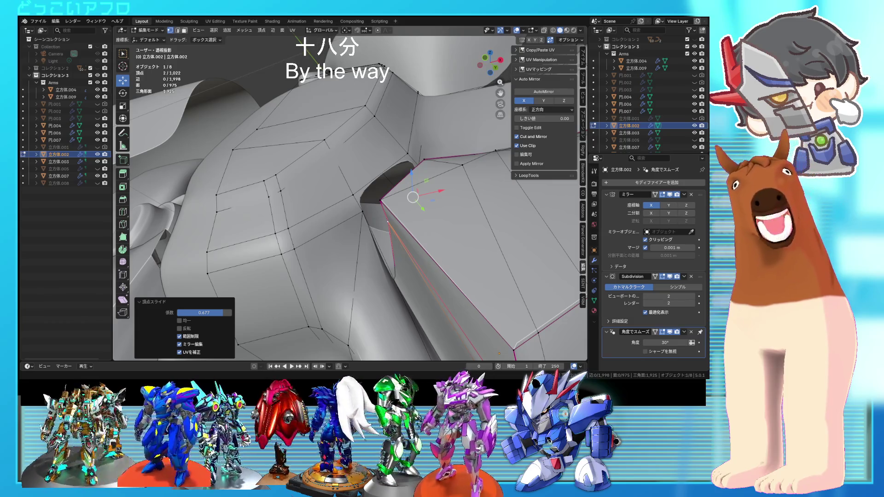
Join the two corner vertices with a new edge.
{"action": "mouse_move", "coordinate": [341, 211]}
{"action": "middle_mouse_down"}
{"action": "mouse_move", "coordinate": [377, 258]}
{"action": "mouse_move", "coordinate": [297, 259]}
{"action": "mouse_move", "coordinate": [311, 234]}
{"action": "mouse_move", "coordinate": [373, 240]}
{"action": "mouse_move", "coordinate": [391, 198]}
{"action": "mouse_move", "coordinate": [408, 197]}
{"action": "middle_mouse_up"}
{"action": "left_click", "coordinate": [295, 257]}
{"action": "left_click", "coordinate": [308, 216], "text": "shift"}
{"action": "key", "text": "j"}
Select the adjoining edge loop and edge-slide it to factor -1 against the border.
{"action": "left_click", "coordinate": [381, 229], "text": "shift"}
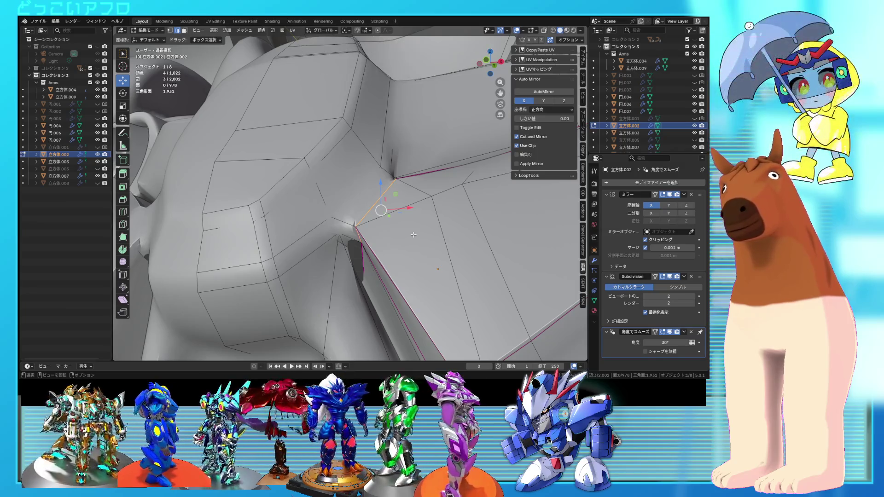
{"action": "key", "text": "g"}
{"action": "key", "text": "g"}
{"action": "left_click", "coordinate": [345, 169]}
{"action": "mouse_move", "coordinate": [344, 169]}
{"action": "middle_mouse_down"}
{"action": "mouse_move", "coordinate": [416, 235]}
{"action": "mouse_move", "coordinate": [288, 296]}
{"action": "middle_mouse_up"}
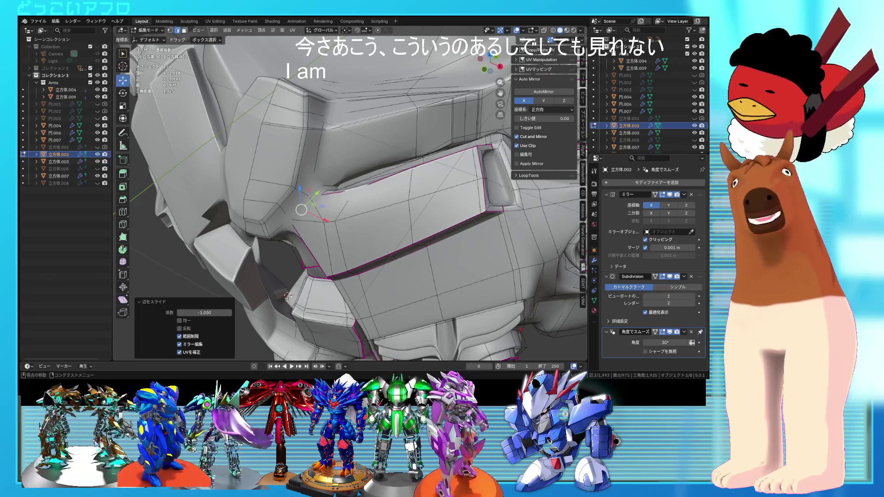
Vertex-slide the first stray vertex of the chest panel into place along its edge.
{"action": "mouse_move", "coordinate": [341, 198]}
{"action": "middle_mouse_down"}
{"action": "mouse_move", "coordinate": [386, 193]}
{"action": "mouse_move", "coordinate": [308, 234]}
{"action": "mouse_move", "coordinate": [336, 233]}
{"action": "mouse_move", "coordinate": [378, 190]}
{"action": "mouse_move", "coordinate": [403, 313]}
{"action": "middle_mouse_up"}
{"action": "key", "text": "alt+z"}
{"action": "left_click", "coordinate": [315, 254]}
{"action": "key", "text": "alt+z"}
{"action": "key", "text": "shift+v"}
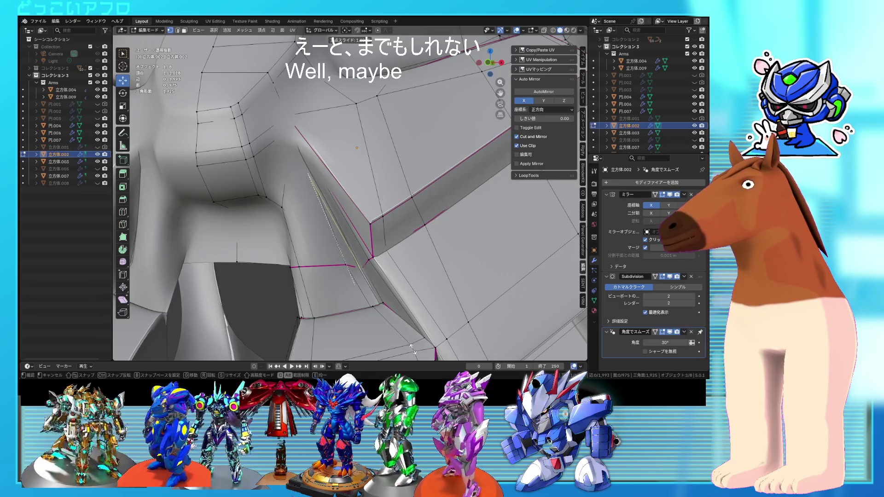
{"action": "left_click", "coordinate": [411, 346]}
{"action": "mouse_move", "coordinate": [411, 346]}
{"action": "middle_mouse_down"}
{"action": "mouse_move", "coordinate": [415, 235]}
{"action": "mouse_move", "coordinate": [428, 199]}
{"action": "mouse_move", "coordinate": [383, 169]}
{"action": "middle_mouse_up"}
Crease the selected panel edges at full strength 1.
{"action": "key", "text": "alt+z"}
{"action": "left_click", "coordinate": [428, 199]}
{"action": "key", "text": "alt+z"}
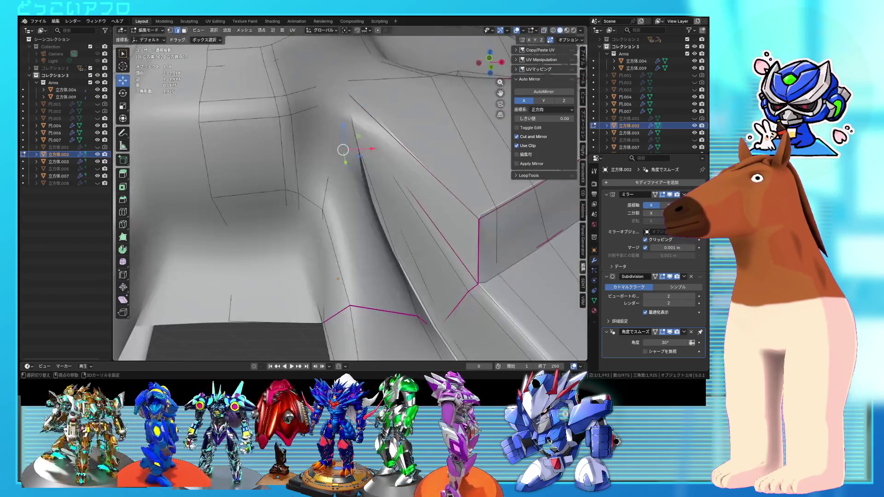
{"action": "key", "text": "shift+e"}
{"action": "type", "text": "1"}
{"action": "key", "text": "Return"}
Select the remaining panel border edges and give them a crease of 1.
{"action": "key", "text": "alt+z"}
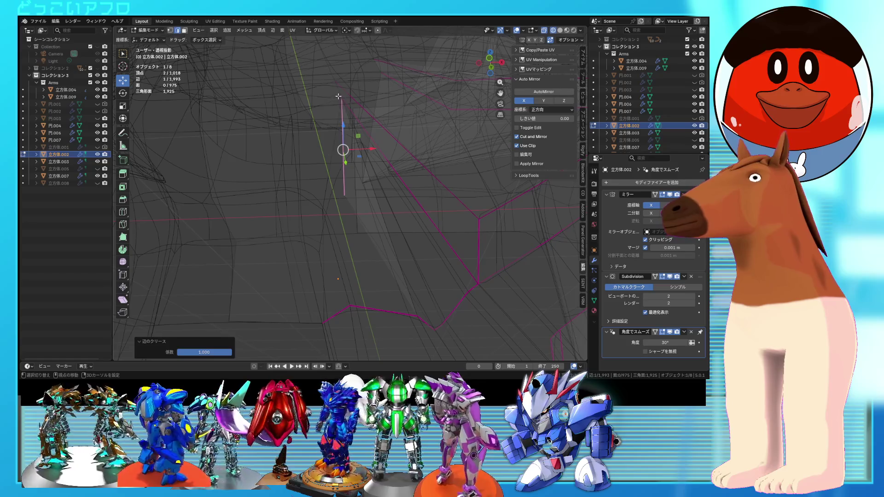
{"action": "left_click", "coordinate": [338, 98], "text": "shift"}
{"action": "middle_click_drag", "start_coordinate": [339, 92], "coordinate": [312, 120]}
{"action": "left_click", "coordinate": [311, 120], "text": "shift"}
{"action": "left_click", "coordinate": [311, 120], "text": "shift"}
{"action": "mouse_move", "coordinate": [337, 151]}
{"action": "middle_mouse_down"}
{"action": "mouse_move", "coordinate": [363, 182]}
{"action": "mouse_move", "coordinate": [365, 207]}
{"action": "mouse_move", "coordinate": [365, 200]}
{"action": "mouse_move", "coordinate": [340, 221]}
{"action": "mouse_move", "coordinate": [384, 178]}
{"action": "middle_mouse_up"}
{"action": "left_click", "coordinate": [363, 202], "text": "shift"}
{"action": "key", "text": "shift+e"}
{"action": "type", "text": "1"}
{"action": "key", "text": "Return"}
{"action": "key", "text": "alt+z"}
Vertex-slide the corner stray vertex along its edge into place.
{"action": "left_click", "coordinate": [364, 201]}
{"action": "key", "text": "shift+v"}
{"action": "left_click", "coordinate": [339, 223]}
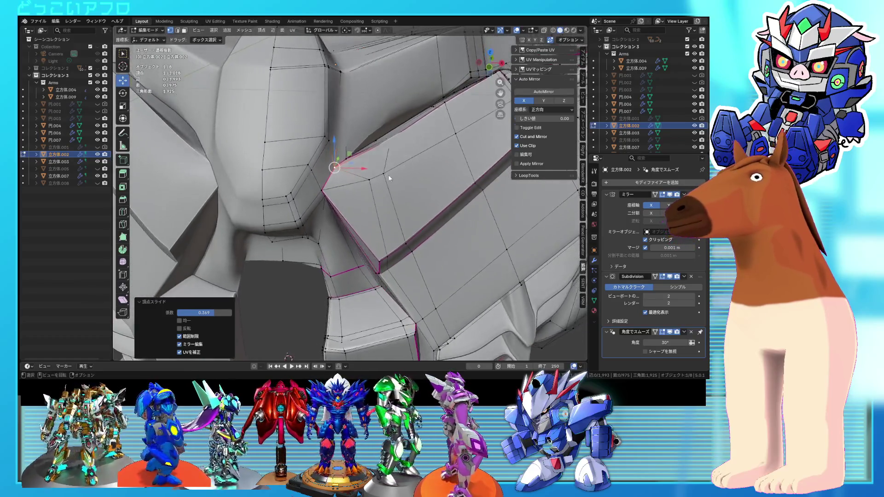
{"action": "key", "text": "Tab"}
{"action": "scroll", "coordinate": [372, 211], "scroll_direction": "down", "scroll_amount": 5}
{"action": "mouse_move", "coordinate": [372, 212]}
{"action": "middle_mouse_down"}
{"action": "mouse_move", "coordinate": [388, 221]}
{"action": "mouse_move", "coordinate": [376, 211]}
{"action": "mouse_move", "coordinate": [436, 198]}
{"action": "mouse_move", "coordinate": [370, 208]}
{"action": "mouse_move", "coordinate": [392, 180]}
{"action": "mouse_move", "coordinate": [362, 220]}
{"action": "mouse_move", "coordinate": [379, 202]}
{"action": "middle_mouse_up"}
{"action": "scroll", "coordinate": [372, 198], "scroll_direction": "up", "scroll_amount": 5}
{"action": "key", "text": "Tab"}
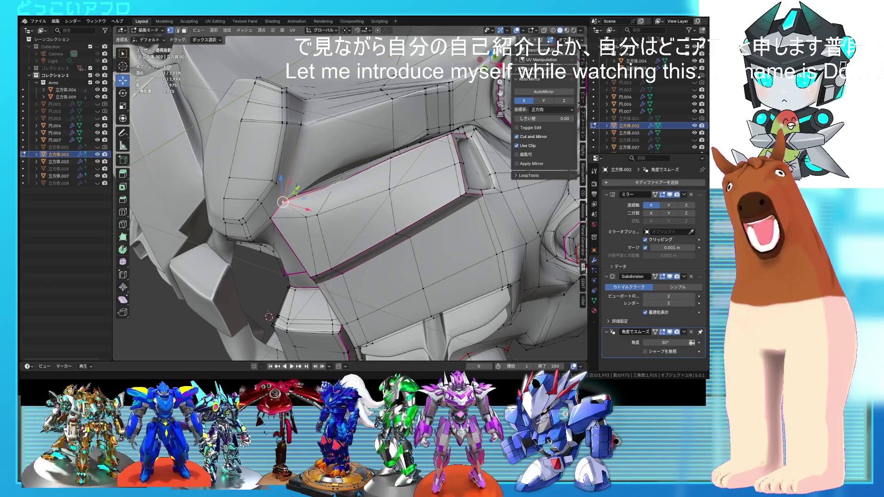
{"action": "scroll", "coordinate": [543, 201], "scroll_direction": "down", "scroll_amount": 10}
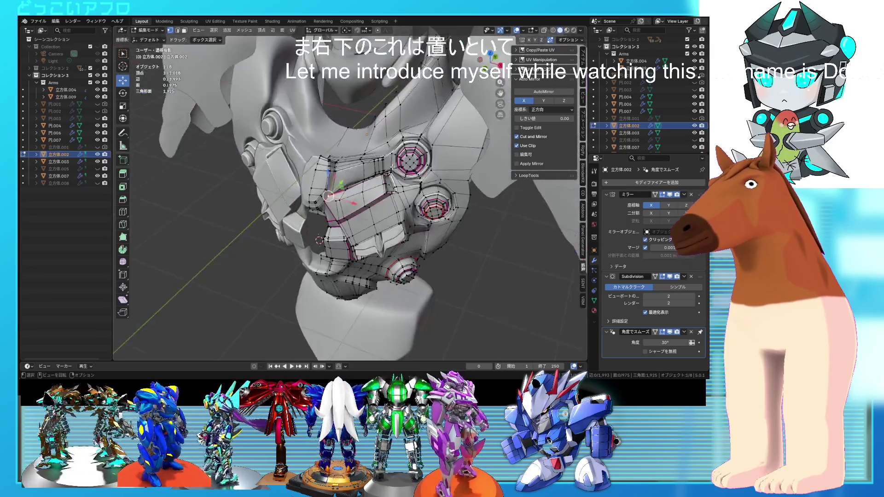
Return to Object Mode and unhide 立方体.005 so the full armor torso shows.
{"action": "key", "text": "Tab"}
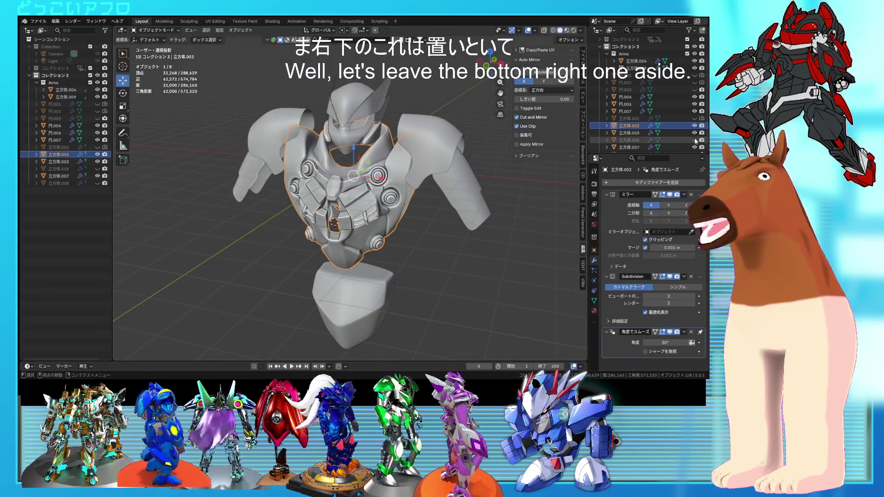
{"action": "left_click", "coordinate": [695, 140]}
{"action": "mouse_move", "coordinate": [488, 194]}
{"action": "middle_mouse_down"}
{"action": "mouse_move", "coordinate": [451, 210]}
{"action": "mouse_move", "coordinate": [401, 96]}
{"action": "middle_mouse_up"}
{"action": "left_click", "coordinate": [418, 230]}
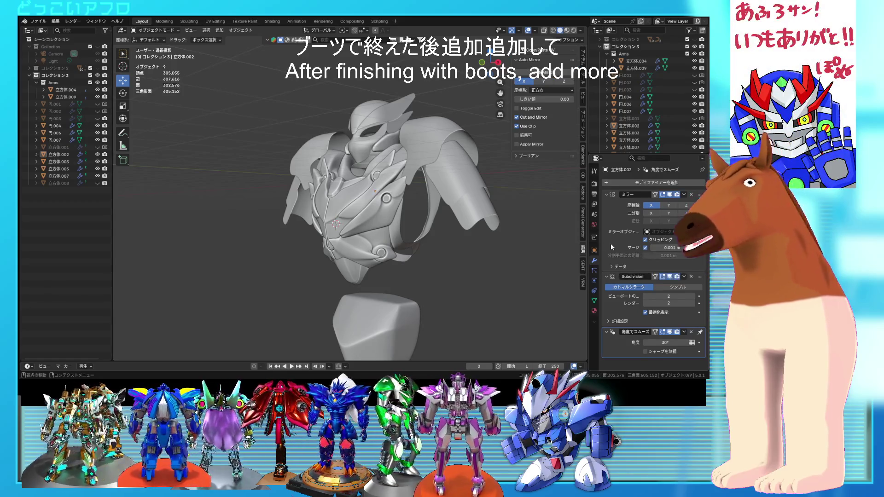
Orbit and zoom around the armor bust from front, side and three-quarter views.
{"action": "scroll", "coordinate": [539, 237], "scroll_direction": "up", "scroll_amount": 3}
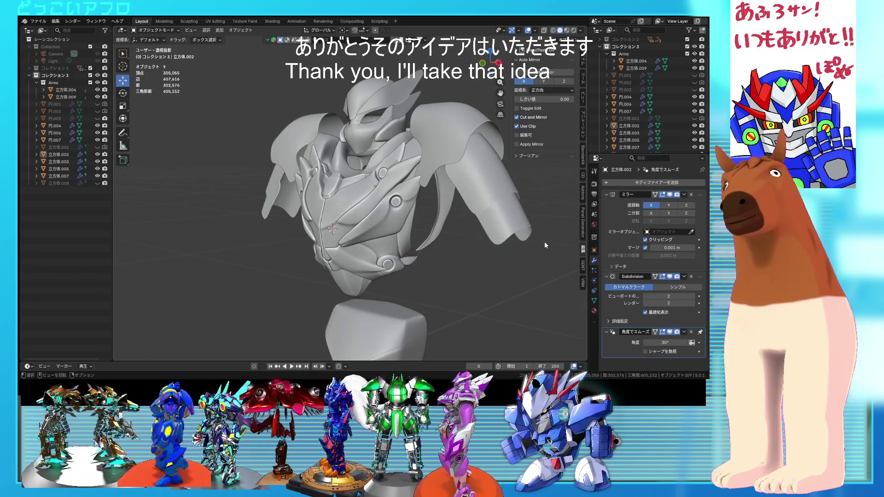
{"action": "mouse_move", "coordinate": [545, 241]}
{"action": "middle_mouse_down"}
{"action": "mouse_move", "coordinate": [559, 244]}
{"action": "mouse_move", "coordinate": [440, 217]}
{"action": "middle_mouse_up"}
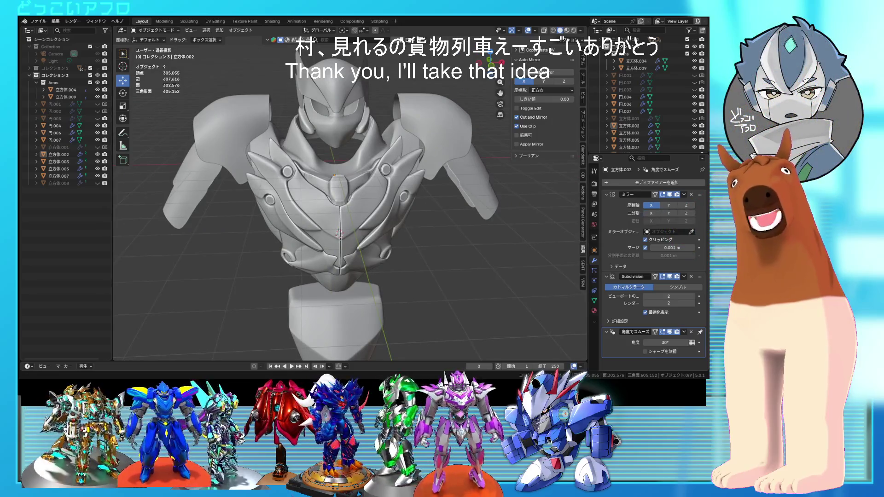
{"action": "middle_click_drag", "start_coordinate": [439, 217], "coordinate": [443, 173]}
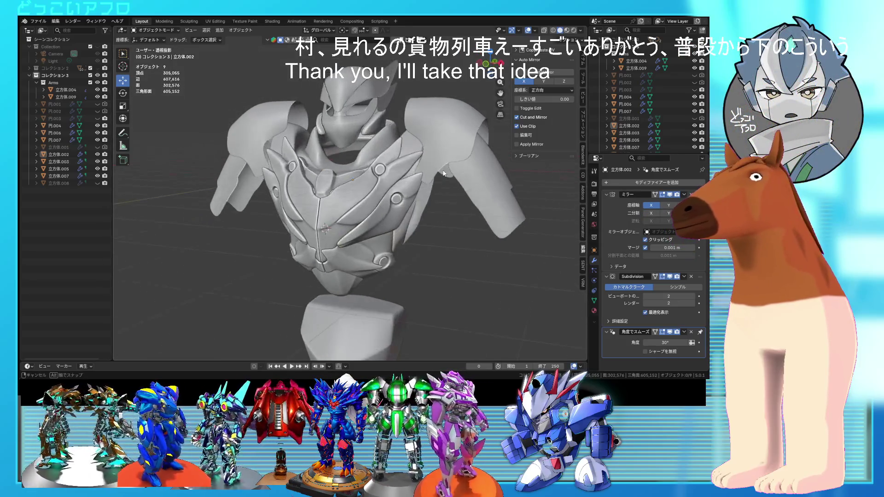
{"action": "scroll", "coordinate": [347, 158], "scroll_direction": "down", "scroll_amount": 3}
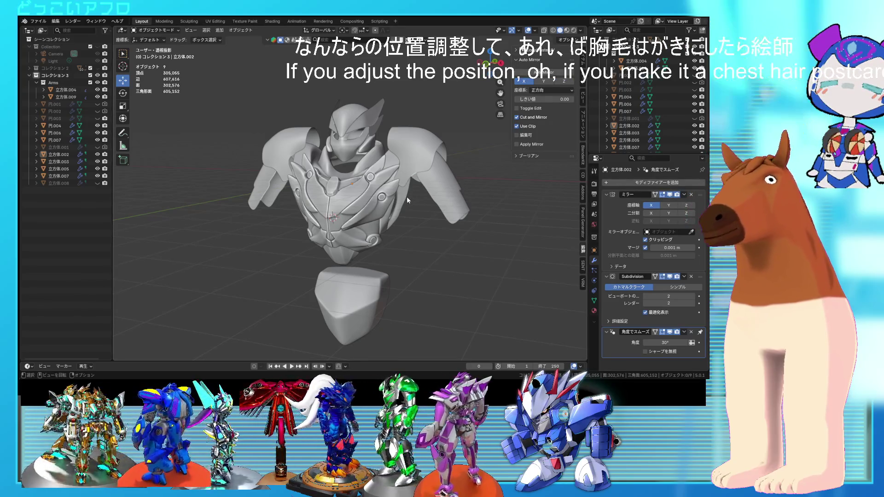
{"action": "mouse_move", "coordinate": [407, 197]}
{"action": "middle_mouse_down"}
{"action": "mouse_move", "coordinate": [440, 212]}
{"action": "mouse_move", "coordinate": [488, 214]}
{"action": "mouse_move", "coordinate": [394, 181]}
{"action": "mouse_move", "coordinate": [441, 196]}
{"action": "middle_mouse_up"}
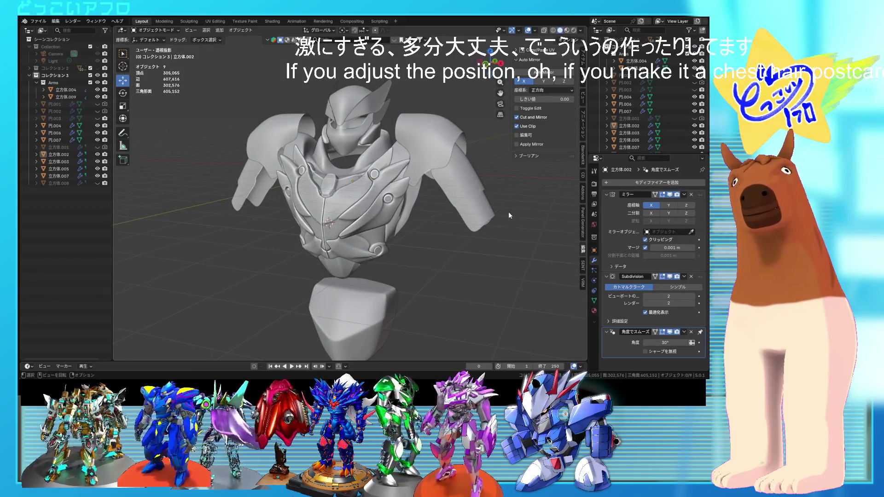
{"action": "scroll", "coordinate": [425, 205], "scroll_direction": "up", "scroll_amount": 2}
{"action": "mouse_move", "coordinate": [425, 205]}
{"action": "middle_mouse_down"}
{"action": "mouse_move", "coordinate": [410, 203]}
{"action": "mouse_move", "coordinate": [508, 205]}
{"action": "mouse_move", "coordinate": [366, 188]}
{"action": "mouse_move", "coordinate": [422, 193]}
{"action": "mouse_move", "coordinate": [396, 193]}
{"action": "mouse_move", "coordinate": [409, 197]}
{"action": "mouse_move", "coordinate": [362, 182]}
{"action": "middle_mouse_up"}
{"action": "scroll", "coordinate": [368, 189], "scroll_direction": "down", "scroll_amount": 3}
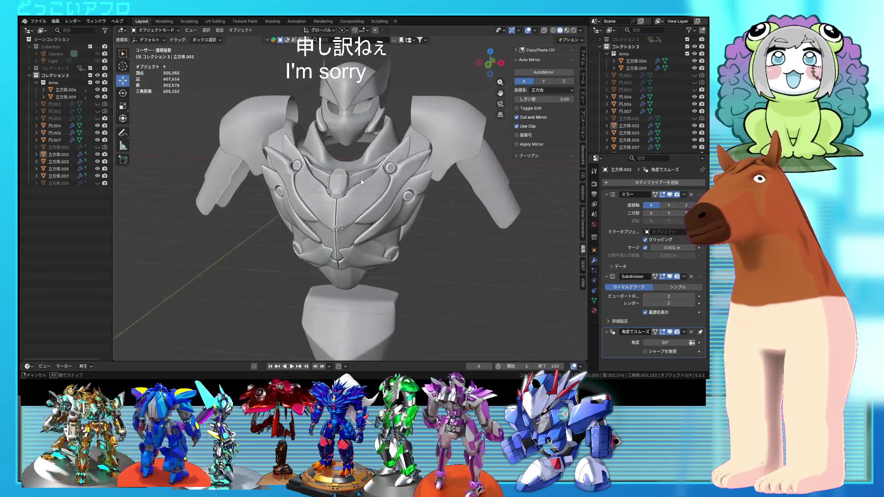
{"action": "middle_click_drag", "start_coordinate": [399, 212], "coordinate": [426, 220]}
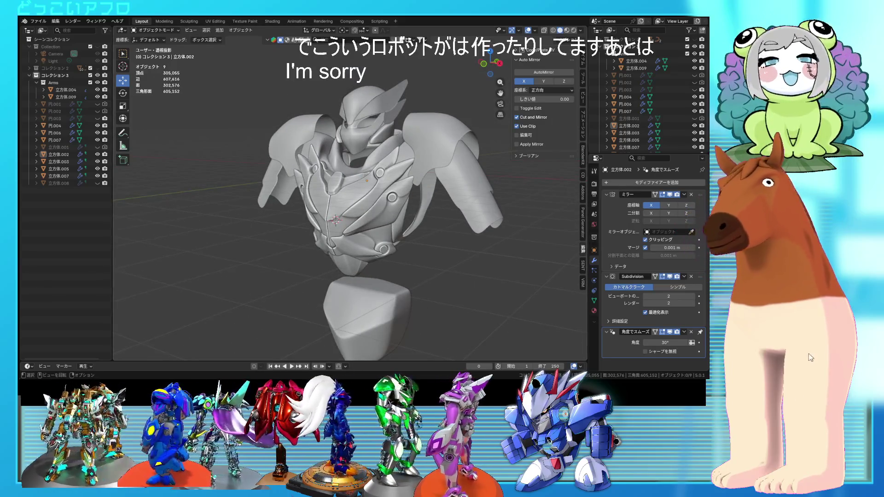
{"action": "key", "text": "space"}
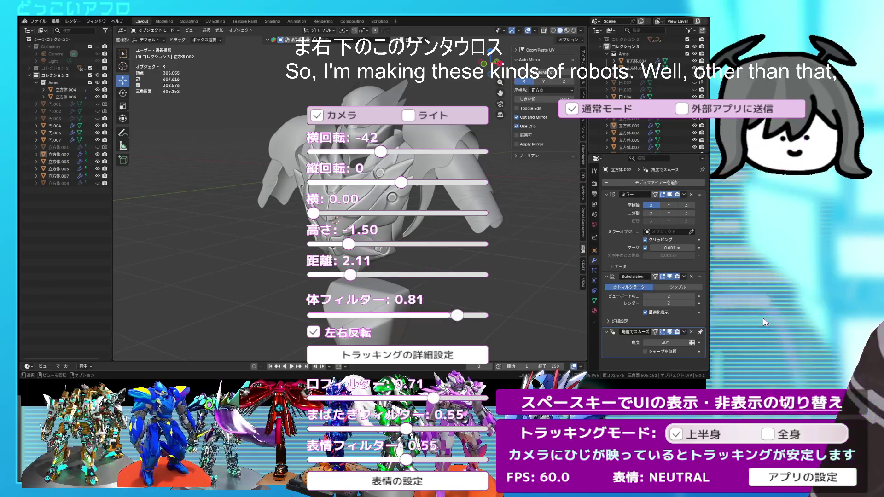
Reset the avatar's horizontal offset to 0.00 in the tracking settings overlay.
{"action": "key", "text": "space"}
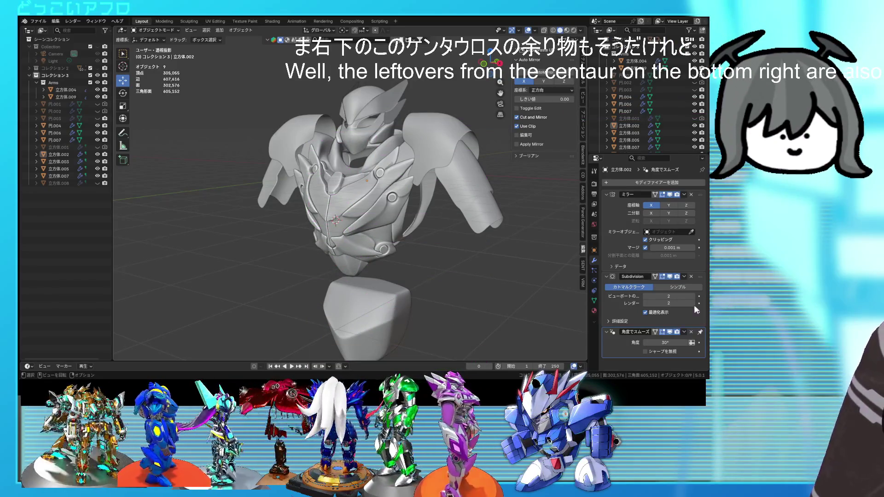
{"action": "key", "text": "space"}
{"action": "left_click_drag", "start_coordinate": [322, 216], "coordinate": [377, 220]}
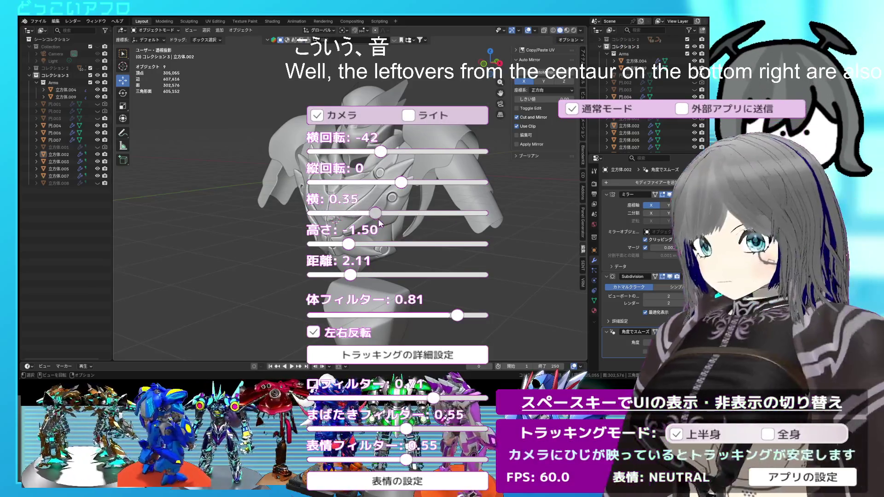
{"action": "key", "text": "space"}
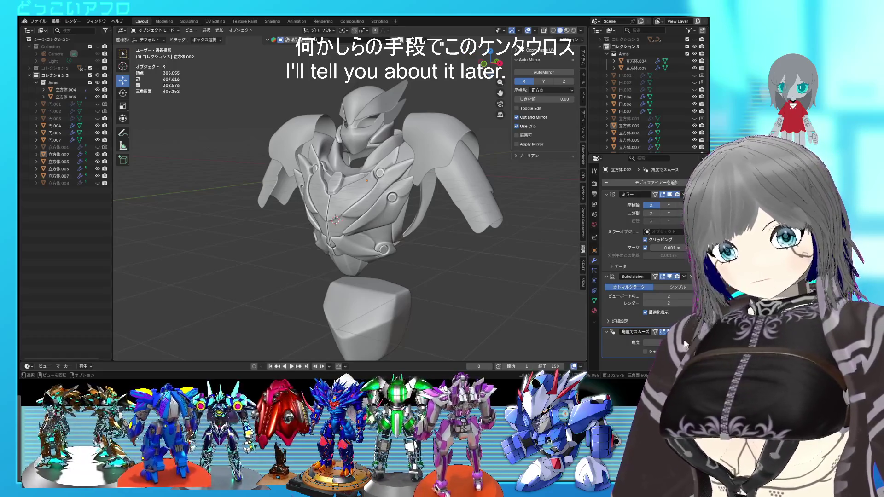
{"action": "key", "text": "space"}
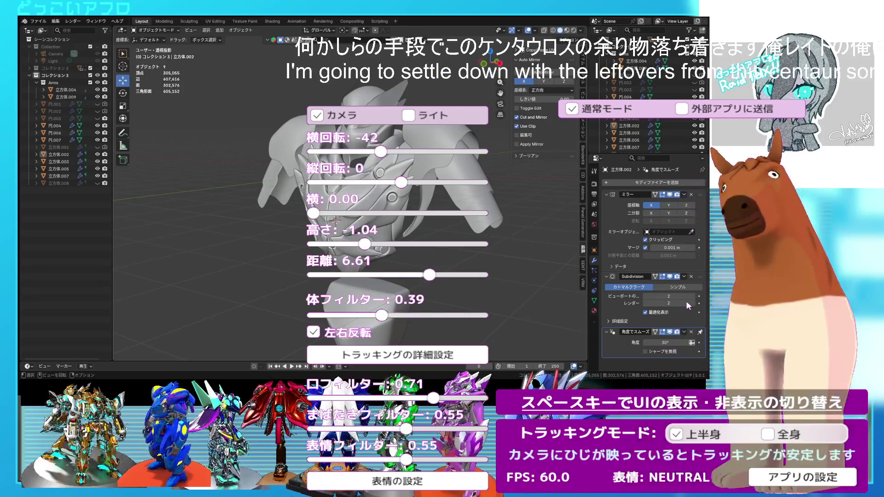
{"action": "key", "text": "space"}
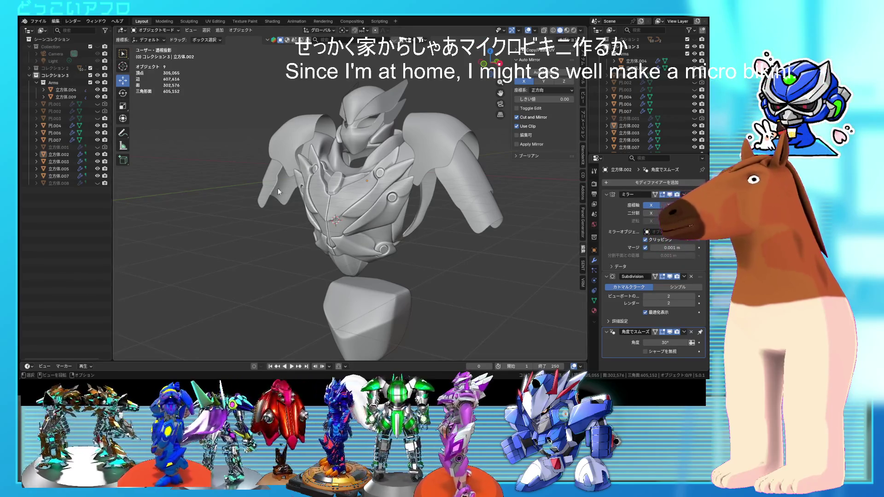
Open 17.blend from the recent files list.
{"action": "middle_click_drag", "start_coordinate": [278, 188], "coordinate": [303, 196]}
{"action": "left_click", "coordinate": [39, 22]}
{"action": "mouse_move", "coordinate": [70, 43]}
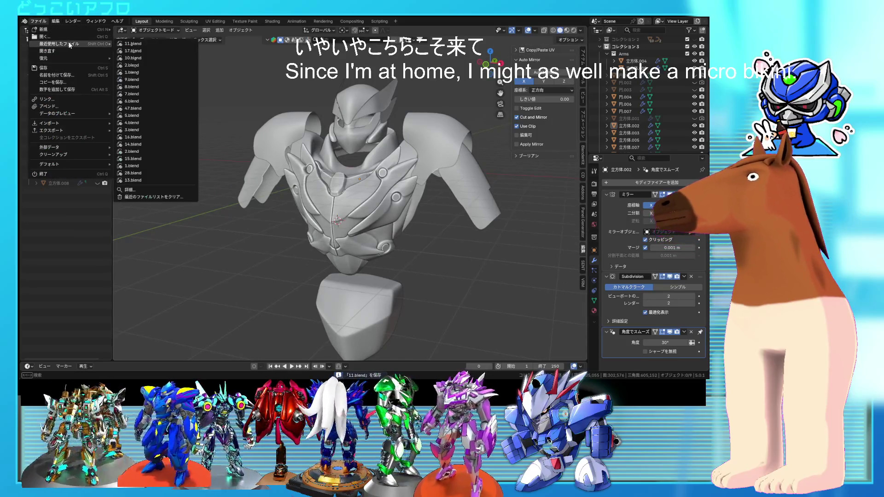
{"action": "left_click", "coordinate": [142, 51]}
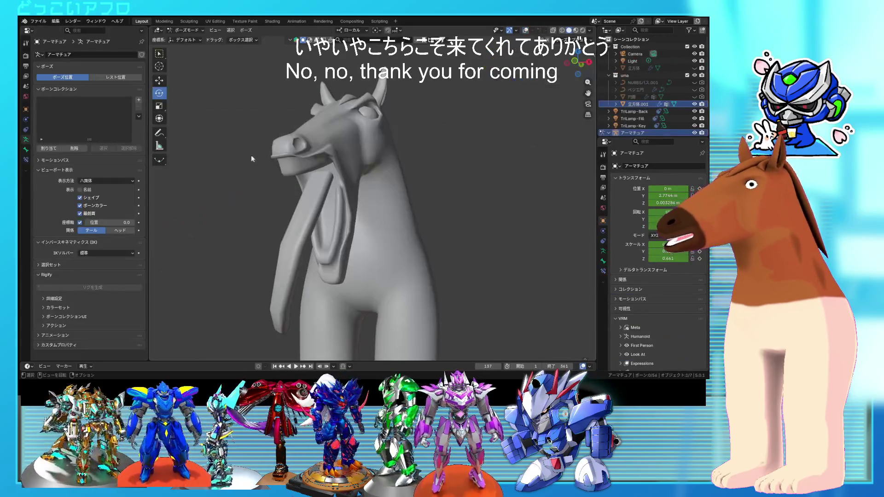
Switch the viewport to rendered shading and check the horse armature between edit and pose mode.
{"action": "left_click", "coordinate": [582, 30]}
{"action": "middle_click_drag", "start_coordinate": [446, 206], "coordinate": [385, 246]}
{"action": "scroll", "coordinate": [385, 245], "scroll_direction": "down", "scroll_amount": 3}
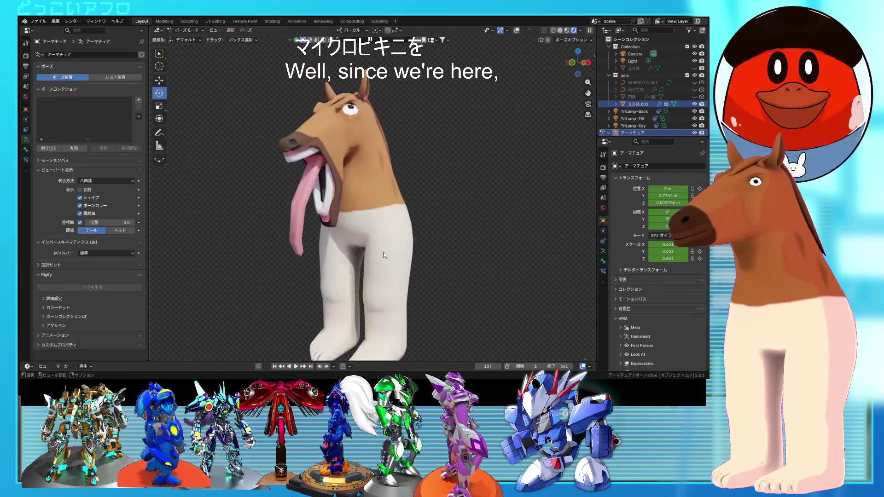
{"action": "left_click", "coordinate": [559, 30]}
{"action": "scroll", "coordinate": [400, 220], "scroll_direction": "up", "scroll_amount": 3}
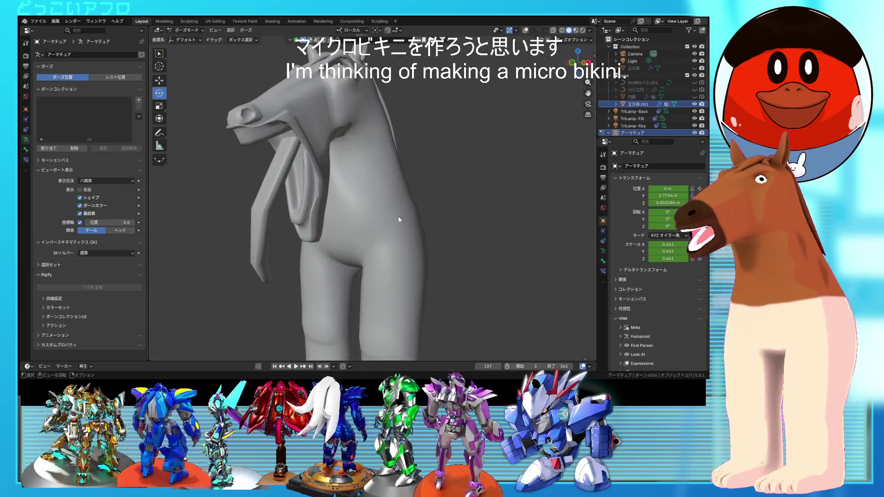
{"action": "left_click", "coordinate": [583, 29]}
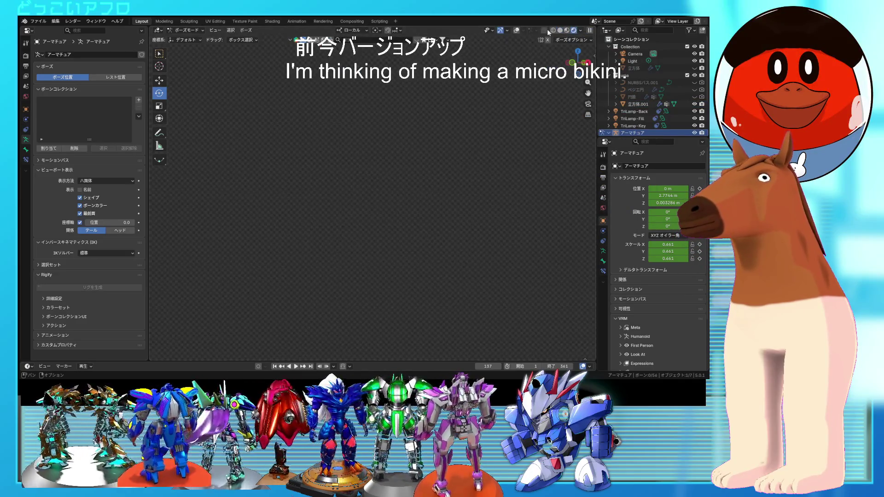
{"action": "left_click", "coordinate": [524, 30]}
{"action": "key", "text": "Tab"}
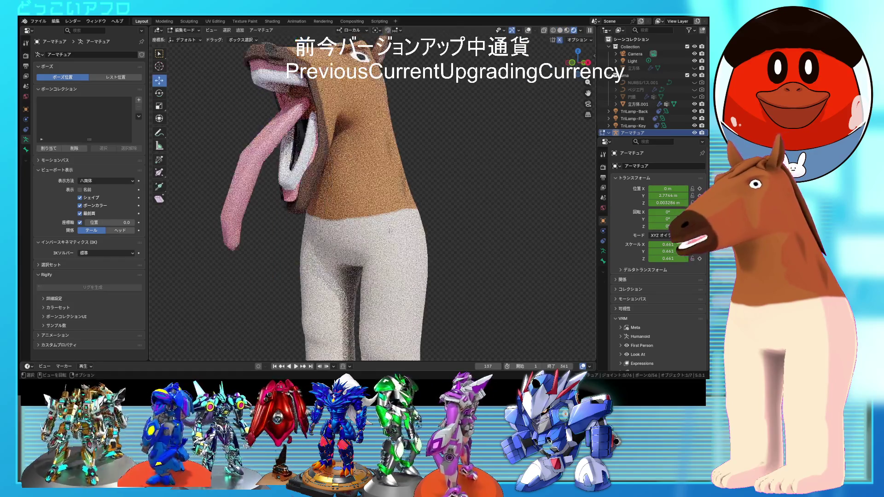
{"action": "key", "text": "Tab"}
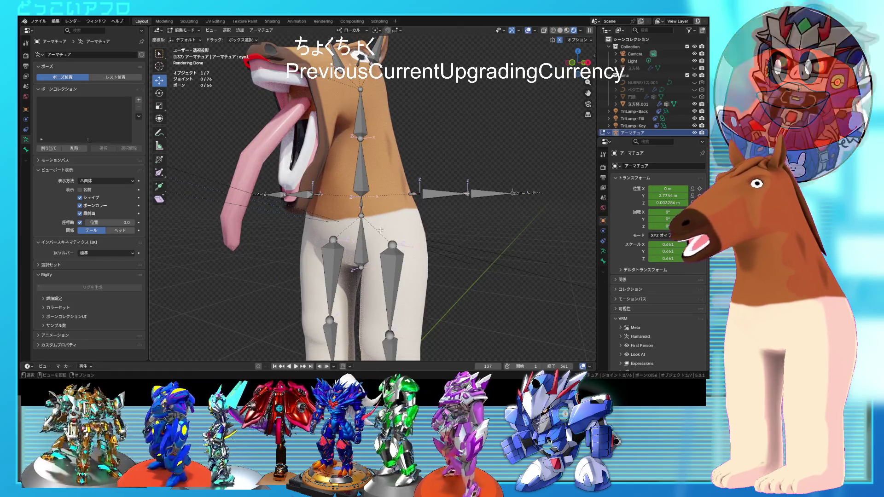
{"action": "middle_click_drag", "start_coordinate": [377, 216], "coordinate": [404, 226]}
{"action": "key", "text": "Tab"}
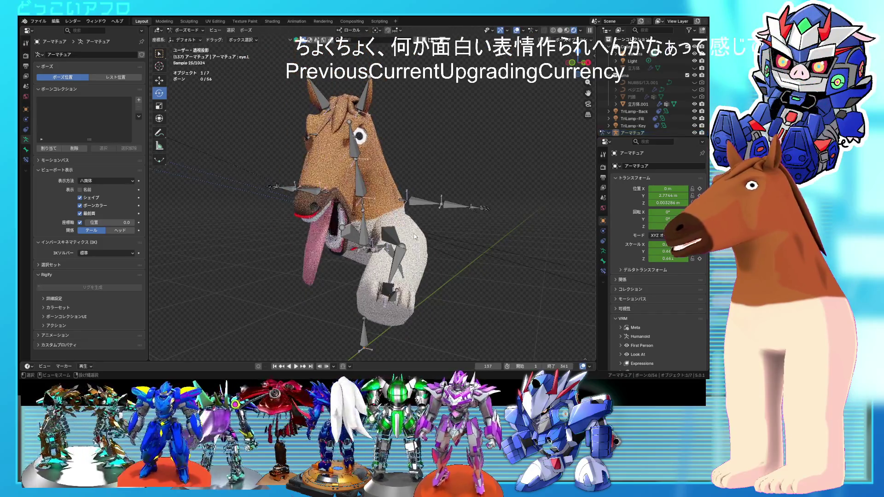
{"action": "key", "text": "Tab"}
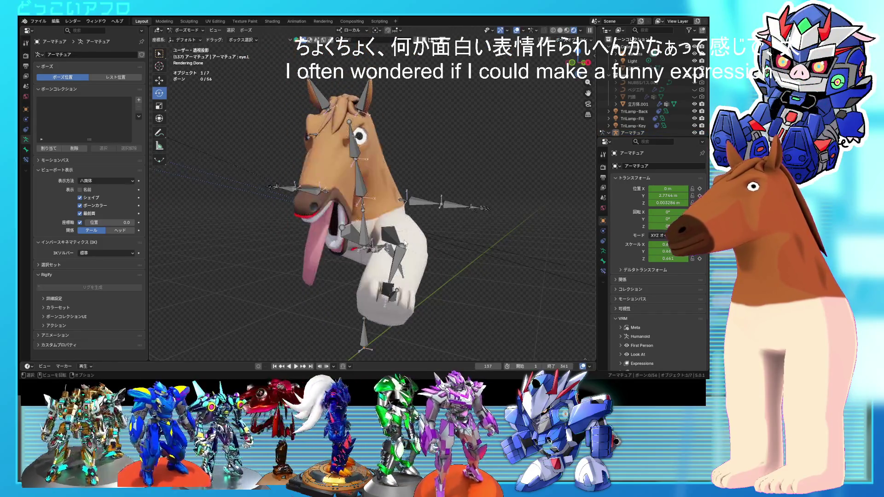
Select all bones, clear all pose transforms to rest pose, and hide the armature.
{"action": "key", "text": "a"}
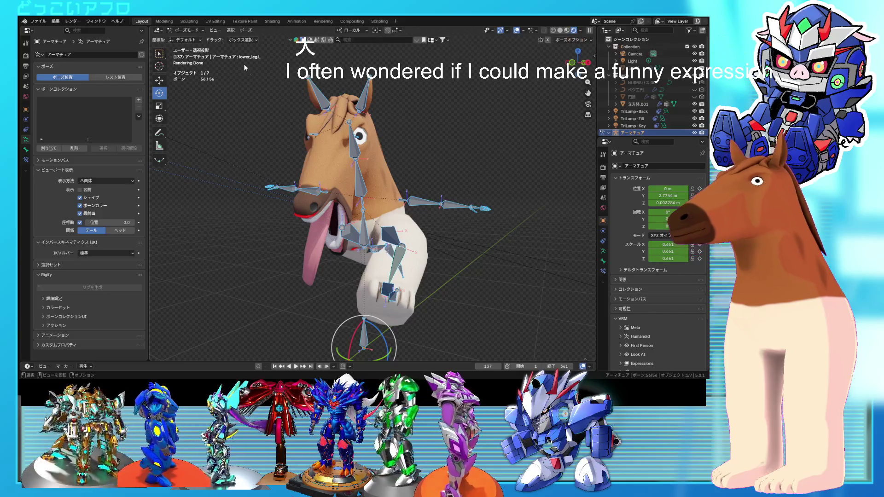
{"action": "left_click", "coordinate": [249, 30]}
{"action": "mouse_move", "coordinate": [288, 45]}
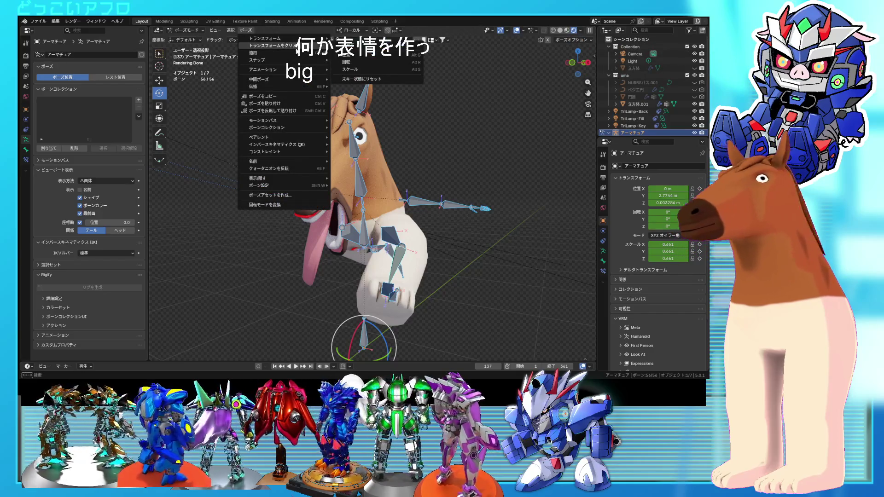
{"action": "left_click", "coordinate": [348, 46]}
{"action": "mouse_move", "coordinate": [406, 191]}
{"action": "middle_mouse_down"}
{"action": "mouse_move", "coordinate": [439, 213]}
{"action": "mouse_move", "coordinate": [457, 205]}
{"action": "mouse_move", "coordinate": [390, 204]}
{"action": "middle_mouse_up"}
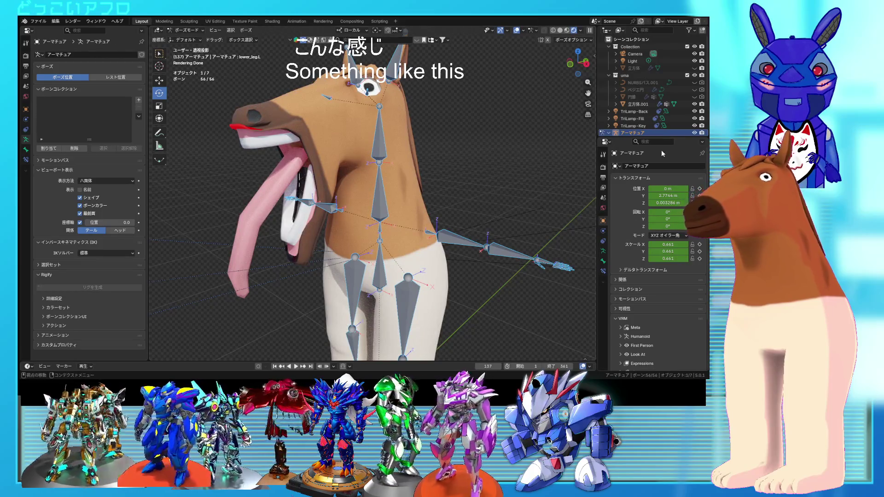
{"action": "left_click", "coordinate": [695, 133]}
{"action": "left_click", "coordinate": [186, 30]}
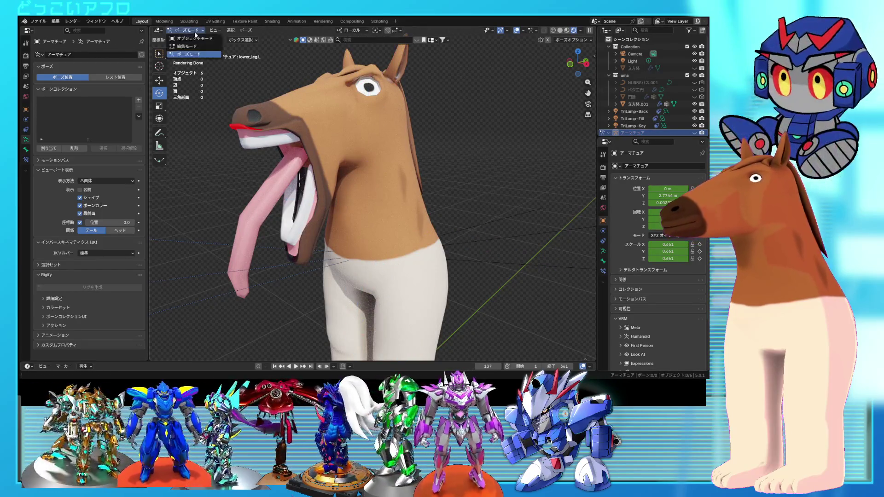
Enter edit mode on the body mesh 立方体.001 and snap to front view.
{"action": "left_click", "coordinate": [194, 38]}
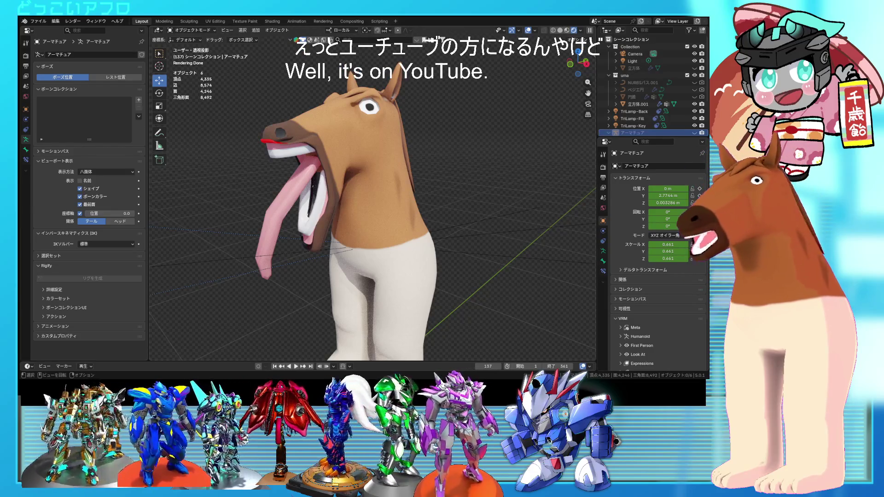
{"action": "left_click", "coordinate": [415, 237]}
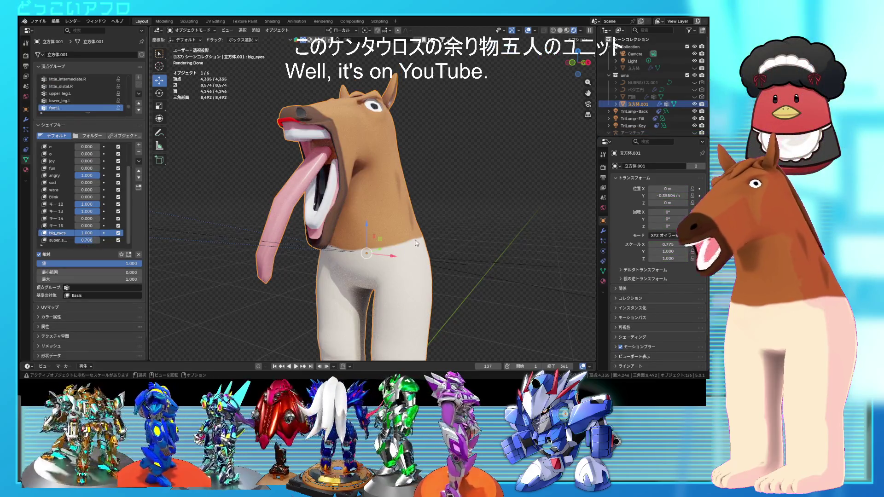
{"action": "key", "text": "Tab"}
{"action": "scroll", "coordinate": [416, 243], "scroll_direction": "up", "scroll_amount": 5}
{"action": "middle_click_drag", "start_coordinate": [416, 242], "coordinate": [416, 207]}
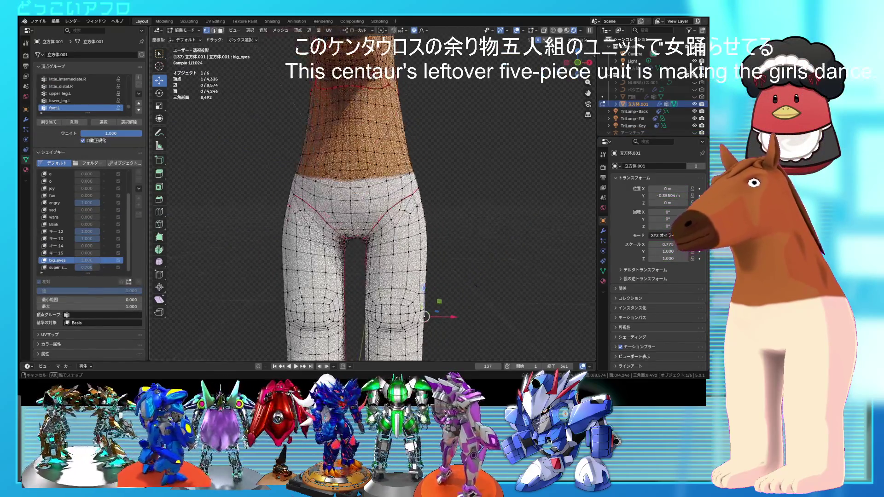
{"action": "scroll", "coordinate": [396, 277], "scroll_direction": "up", "scroll_amount": 1}
{"action": "left_click", "coordinate": [365, 243]}
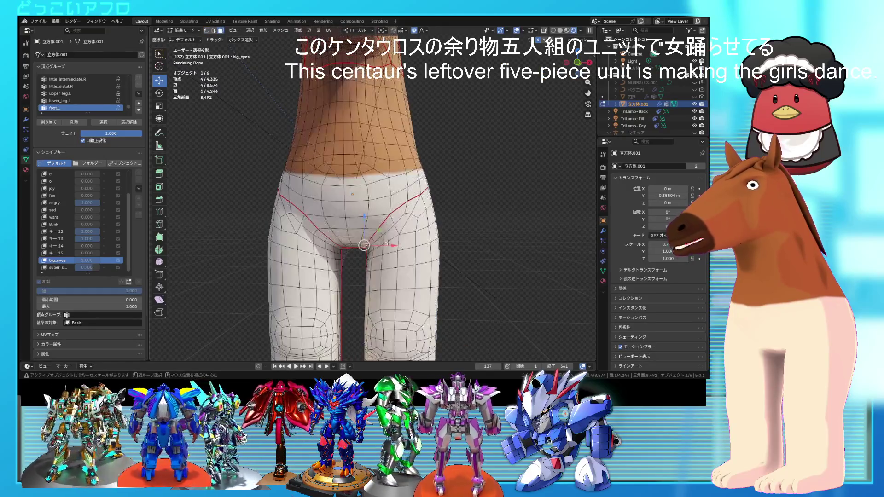
{"action": "key", "text": "KP_1"}
Select the strip of faces running down the front of the hips to the crotch.
{"action": "left_click", "coordinate": [26, 56]}
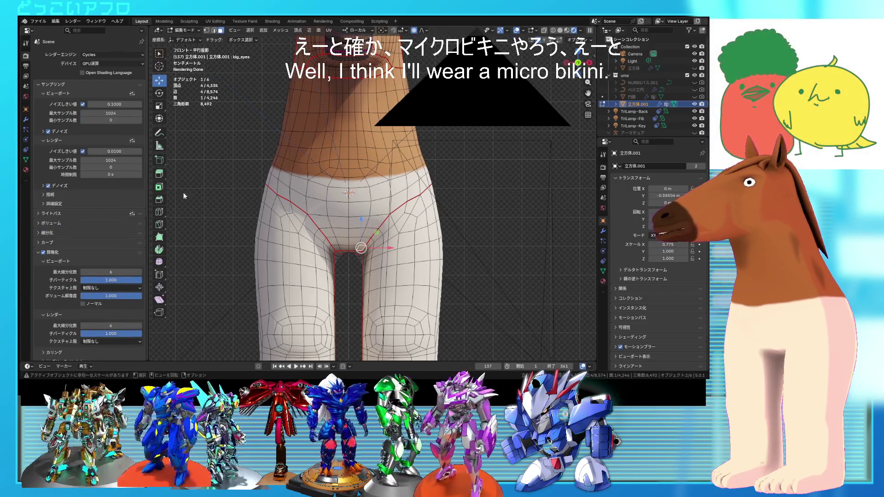
{"action": "scroll", "coordinate": [536, 250], "scroll_direction": "up", "scroll_amount": 1}
{"action": "middle_click_drag", "start_coordinate": [343, 258], "coordinate": [359, 233], "text": "shift"}
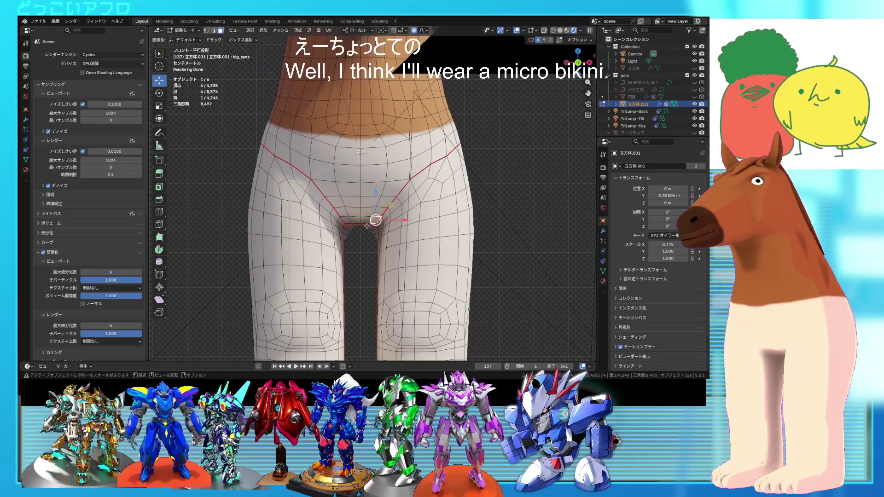
{"action": "left_click", "coordinate": [366, 226]}
{"action": "left_click", "coordinate": [375, 170]}
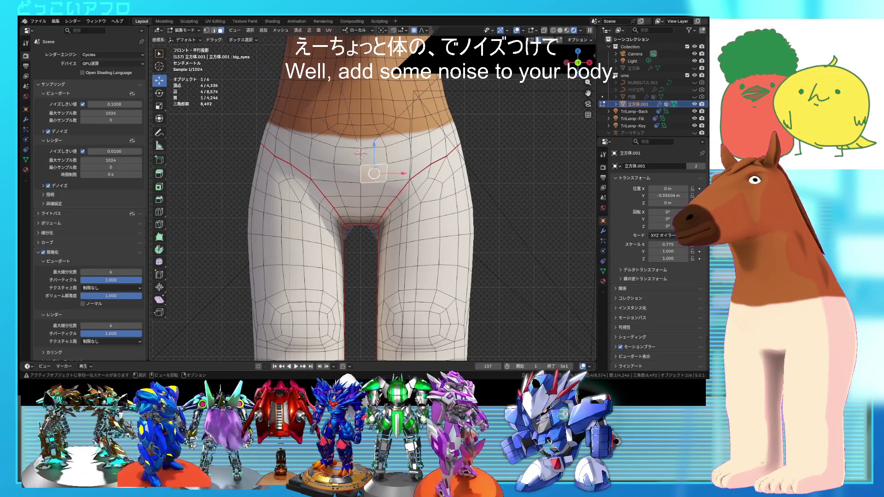
{"action": "left_click", "coordinate": [368, 225], "text": "ctrl"}
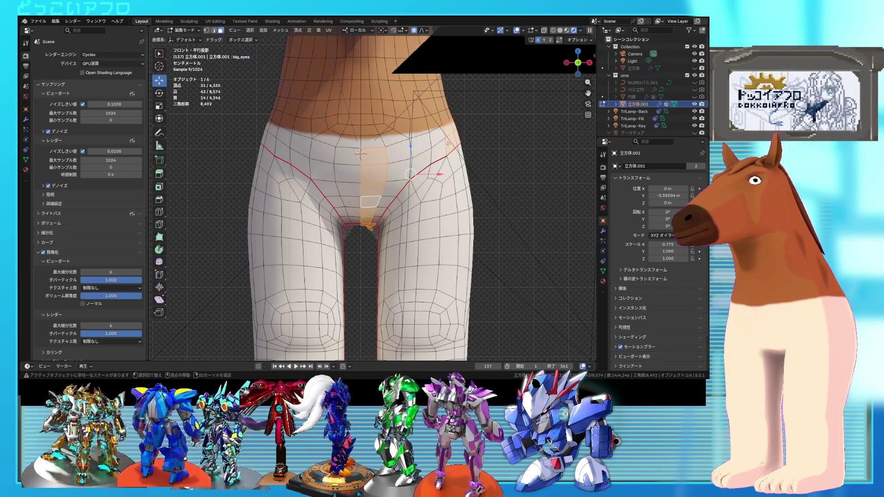
{"action": "key", "text": "shift+z"}
{"action": "mouse_move", "coordinate": [404, 169]}
{"action": "middle_mouse_down"}
{"action": "mouse_move", "coordinate": [368, 244]}
{"action": "mouse_move", "coordinate": [352, 215]}
{"action": "mouse_move", "coordinate": [394, 172]}
{"action": "mouse_move", "coordinate": [354, 203]}
{"action": "middle_mouse_up"}
{"action": "scroll", "coordinate": [360, 259], "scroll_direction": "up", "scroll_amount": 3}
{"action": "key", "text": "shift+z"}
{"action": "left_click", "coordinate": [384, 160]}
Mark the waist edge loop as a seam.
{"action": "left_click", "coordinate": [386, 177], "text": "alt"}
{"action": "key", "text": "shift+z"}
{"action": "right_click", "coordinate": [354, 202]}
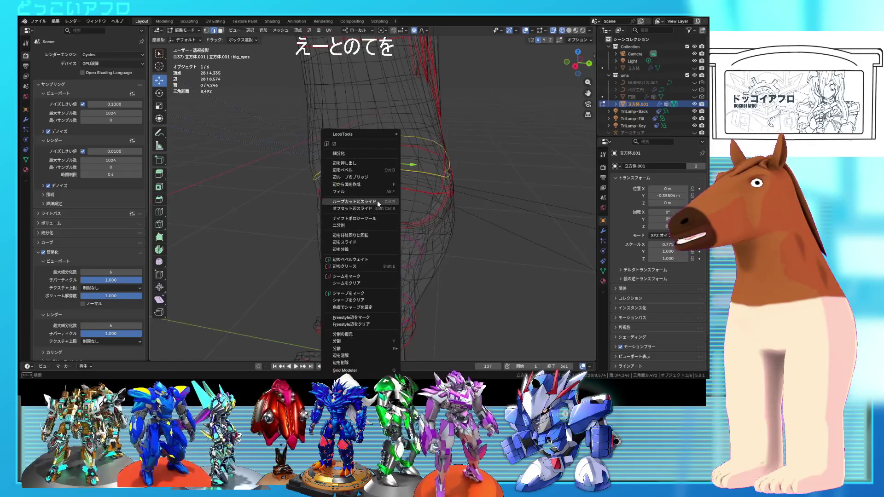
{"action": "left_click", "coordinate": [346, 277]}
{"action": "middle_click_drag", "start_coordinate": [364, 278], "coordinate": [355, 199]}
{"action": "key", "text": "shift+z"}
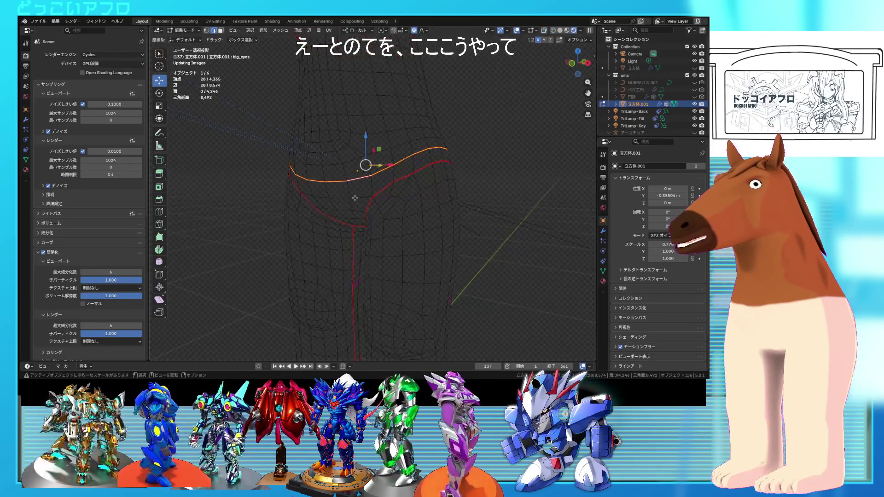
Select the seam-bounded shorts band, duplicate it in place and push it slightly outward.
{"action": "key", "text": "3"}
{"action": "left_click", "coordinate": [354, 198]}
{"action": "key", "text": "ctrl+l"}
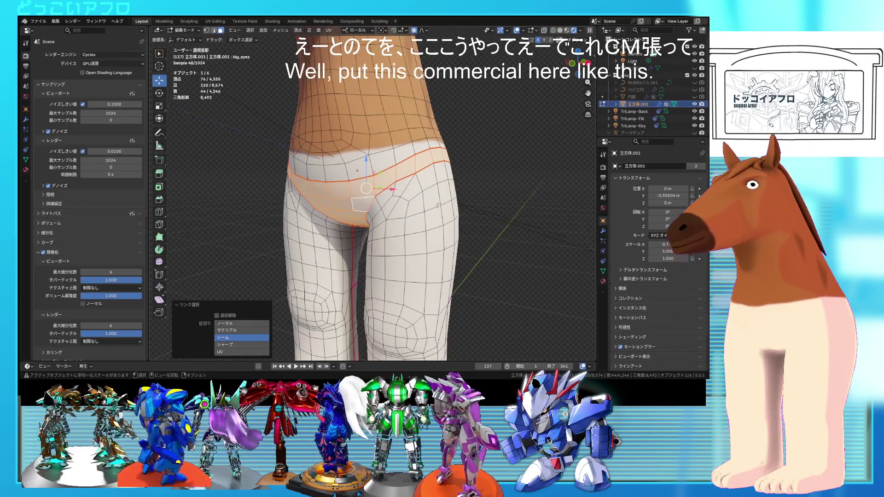
{"action": "key", "text": "shift+d"}
{"action": "key", "text": "Escape"}
{"action": "key", "text": "alt+s"}
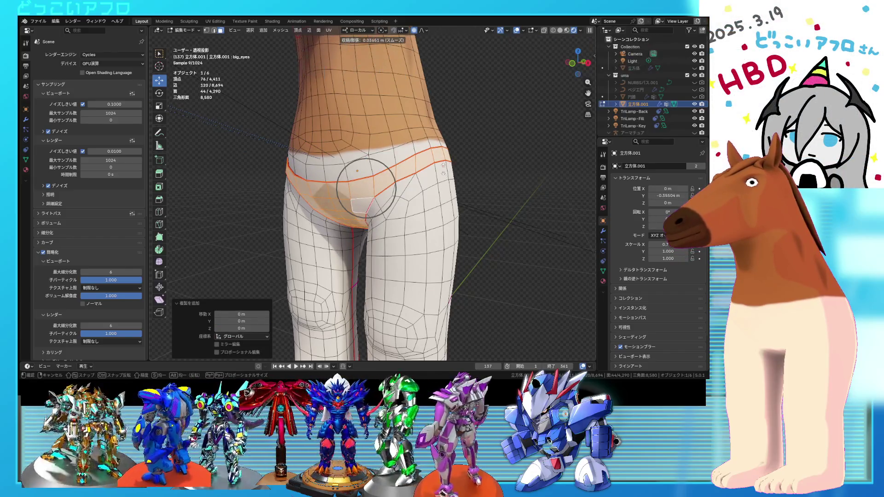
{"action": "key", "text": "Escape"}
Separate the duplicated band into its own object 立方体.002 and open it for editing.
{"action": "right_click", "coordinate": [465, 195]}
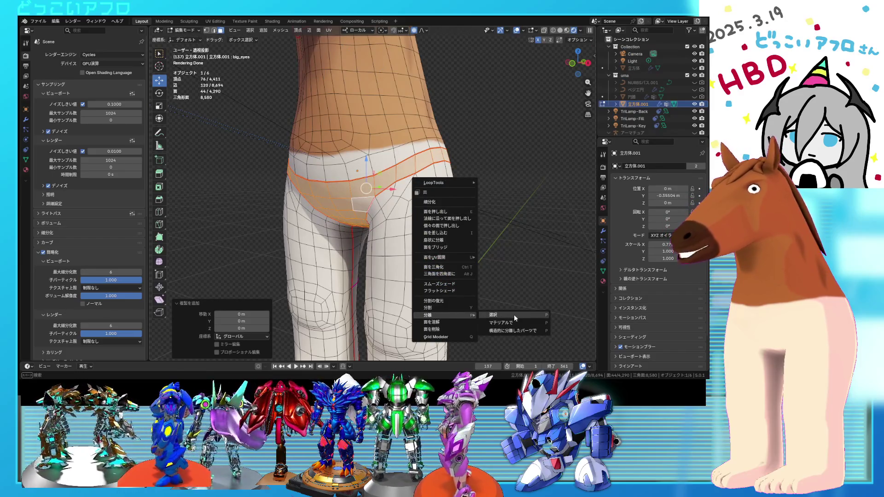
{"action": "left_click", "coordinate": [514, 315]}
{"action": "key", "text": "Tab"}
{"action": "key", "text": "Tab"}
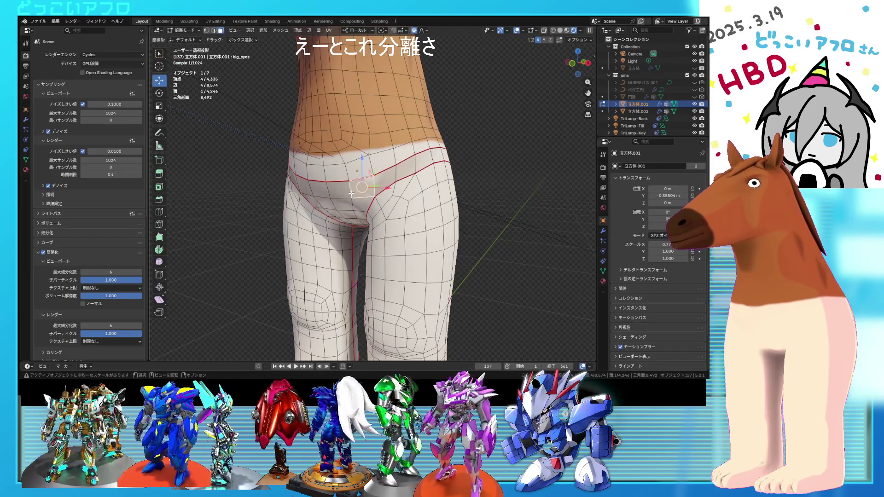
{"action": "key", "text": "Tab"}
{"action": "left_click", "coordinate": [356, 191]}
Scale the separated band slightly larger.
{"action": "key", "text": "Tab"}
{"action": "key", "text": "s"}
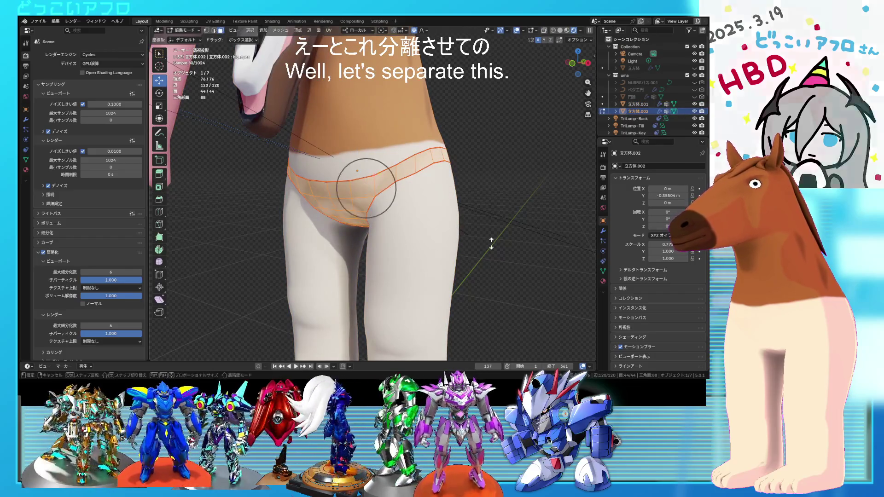
{"action": "left_click", "coordinate": [491, 243]}
{"action": "key", "text": "Tab"}
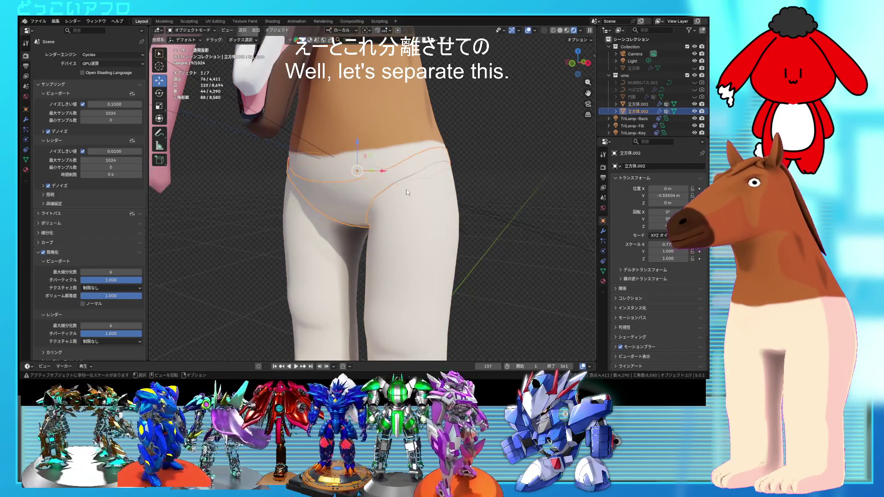
Create a new black material マテリアル.001 and assign it to the band.
{"action": "left_click", "coordinate": [27, 161]}
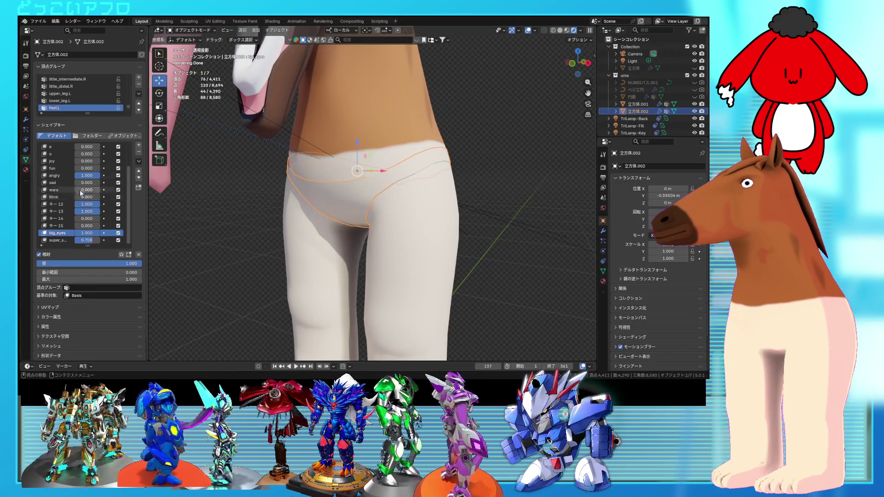
{"action": "left_click", "coordinate": [26, 170]}
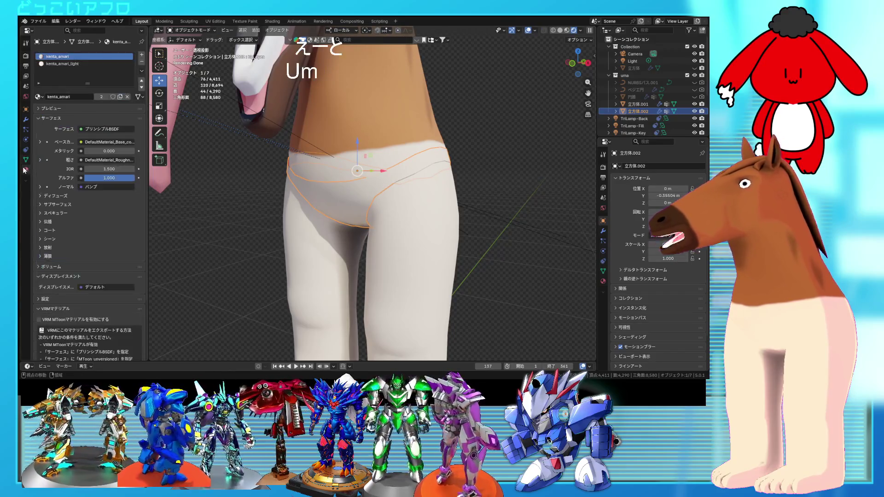
{"action": "left_click", "coordinate": [142, 54]}
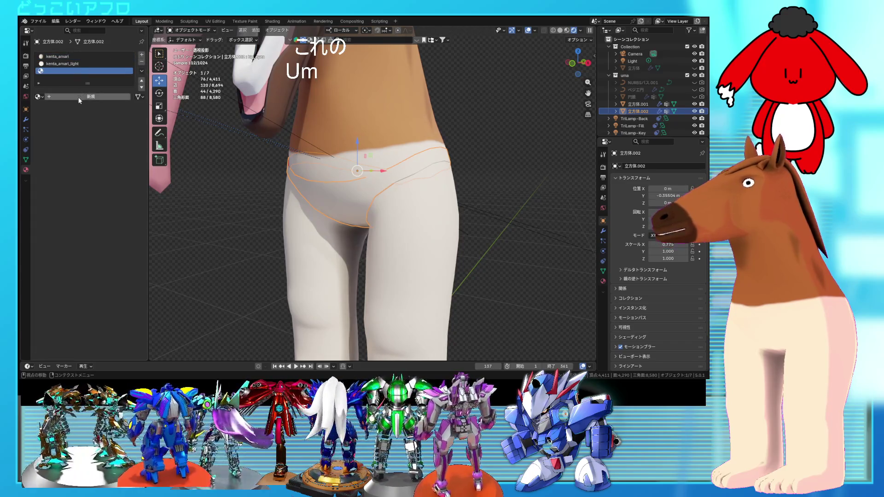
{"action": "left_click", "coordinate": [80, 97]}
{"action": "left_click", "coordinate": [110, 142]}
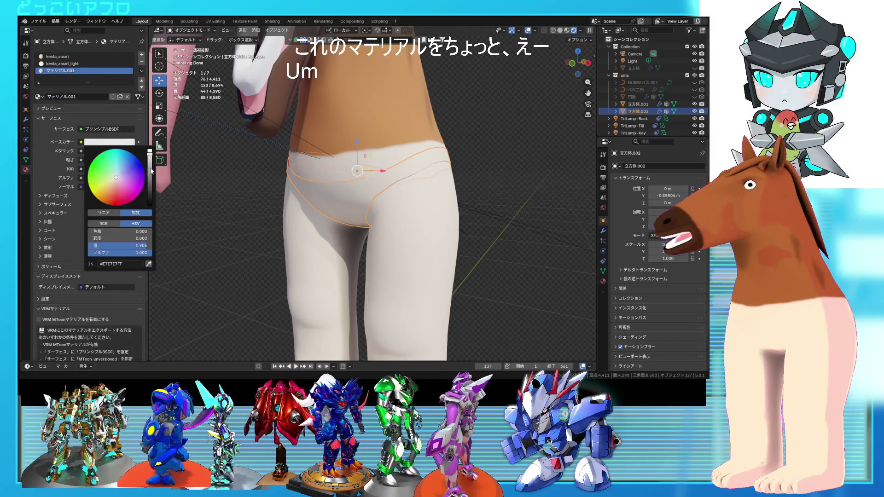
{"action": "left_click_drag", "start_coordinate": [151, 171], "coordinate": [150, 204]}
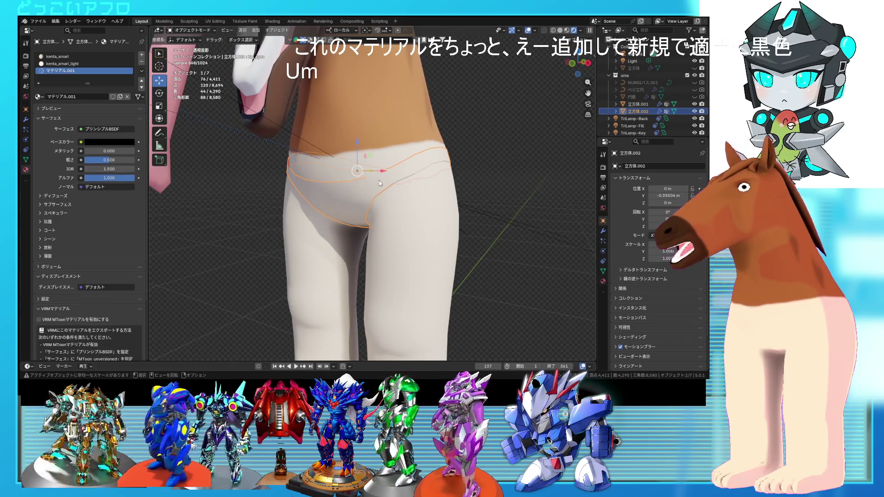
{"action": "key", "text": "Tab"}
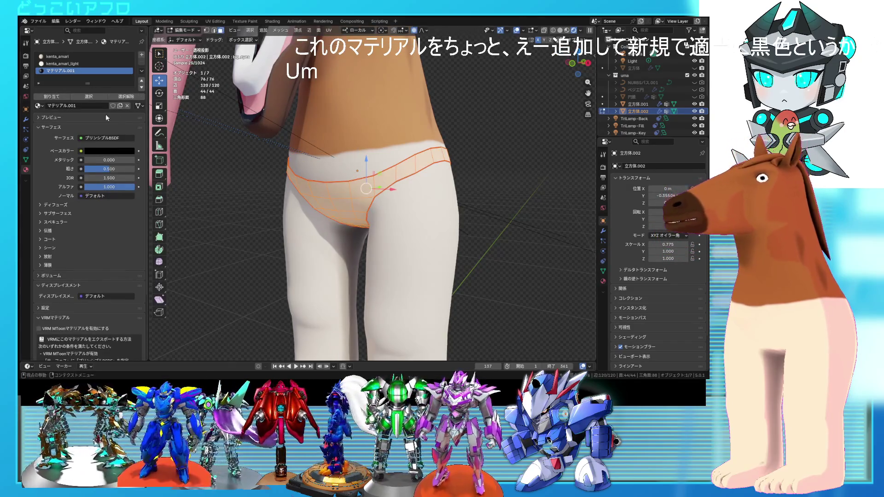
{"action": "left_click", "coordinate": [61, 98]}
{"action": "key", "text": "Tab"}
Inspect the black briefs from front and side, then show the armature bones again.
{"action": "scroll", "coordinate": [501, 193], "scroll_direction": "down", "scroll_amount": 8}
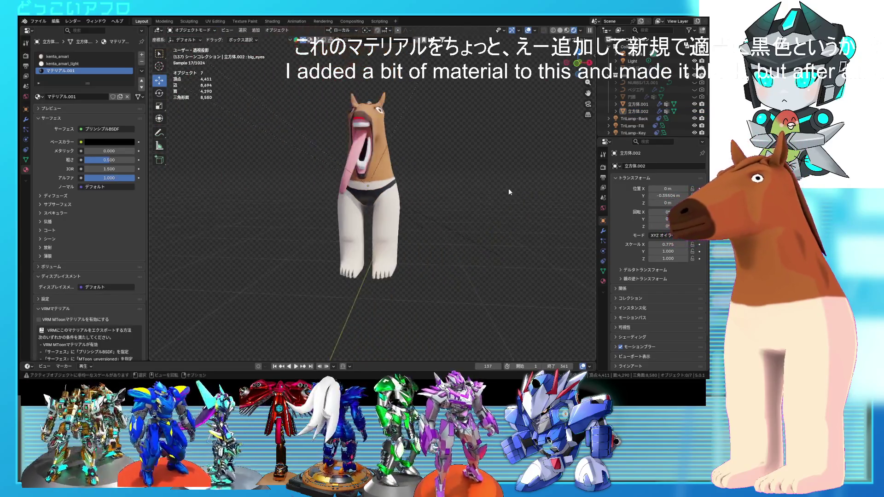
{"action": "scroll", "coordinate": [499, 203], "scroll_direction": "up", "scroll_amount": 6}
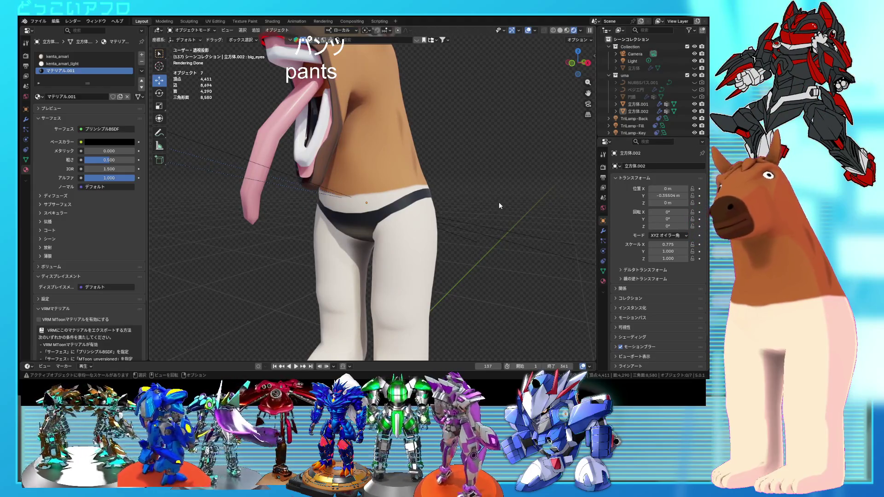
{"action": "mouse_move", "coordinate": [498, 202]}
{"action": "middle_mouse_down"}
{"action": "mouse_move", "coordinate": [529, 185]}
{"action": "mouse_move", "coordinate": [501, 180]}
{"action": "mouse_move", "coordinate": [252, 215]}
{"action": "middle_mouse_up"}
{"action": "left_click", "coordinate": [401, 202]}
{"action": "key", "text": "Tab"}
{"action": "key", "text": "shift+z"}
{"action": "mouse_move", "coordinate": [400, 201]}
{"action": "middle_mouse_down"}
{"action": "mouse_move", "coordinate": [435, 238]}
{"action": "mouse_move", "coordinate": [516, 208]}
{"action": "mouse_move", "coordinate": [495, 215]}
{"action": "mouse_move", "coordinate": [492, 204]}
{"action": "mouse_move", "coordinate": [488, 212]}
{"action": "mouse_move", "coordinate": [460, 208]}
{"action": "mouse_move", "coordinate": [482, 197]}
{"action": "mouse_move", "coordinate": [368, 203]}
{"action": "mouse_move", "coordinate": [394, 187]}
{"action": "mouse_move", "coordinate": [425, 193]}
{"action": "middle_mouse_up"}
{"action": "key", "text": "shift+z"}
{"action": "key", "text": "Tab"}
{"action": "left_click", "coordinate": [482, 214]}
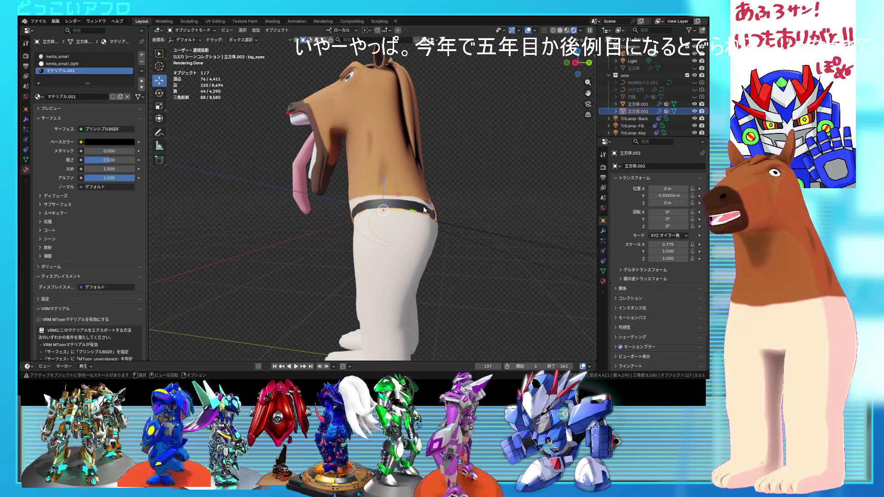
{"action": "mouse_move", "coordinate": [424, 204]}
{"action": "middle_mouse_down"}
{"action": "mouse_move", "coordinate": [495, 211]}
{"action": "mouse_move", "coordinate": [470, 197]}
{"action": "mouse_move", "coordinate": [441, 222]}
{"action": "middle_mouse_up"}
{"action": "scroll", "coordinate": [668, 92], "scroll_direction": "down", "scroll_amount": 2}
{"action": "left_click", "coordinate": [695, 111]}
In Pose Mode, select the hips, head and neck bones and tilt the head back around individual origins.
{"action": "left_click", "coordinate": [388, 220]}
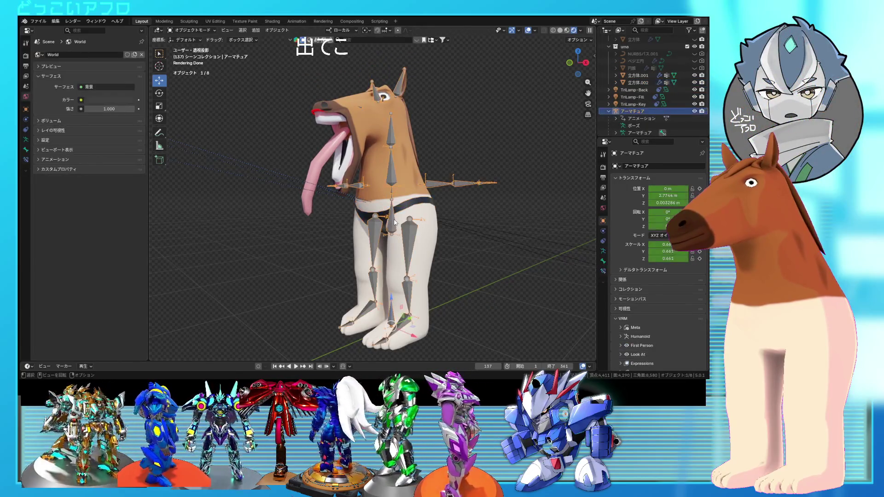
{"action": "key", "text": "ctrl+Tab"}
{"action": "left_click", "coordinate": [394, 214]}
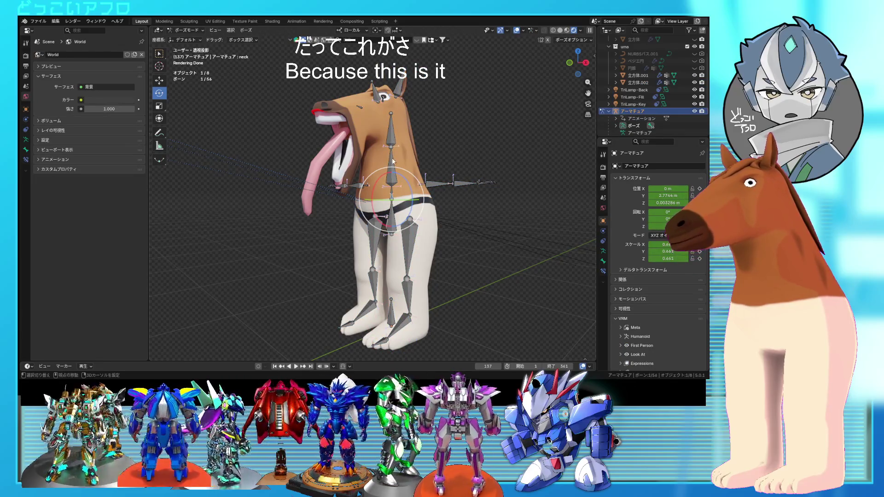
{"action": "left_click", "coordinate": [391, 132], "text": "shift"}
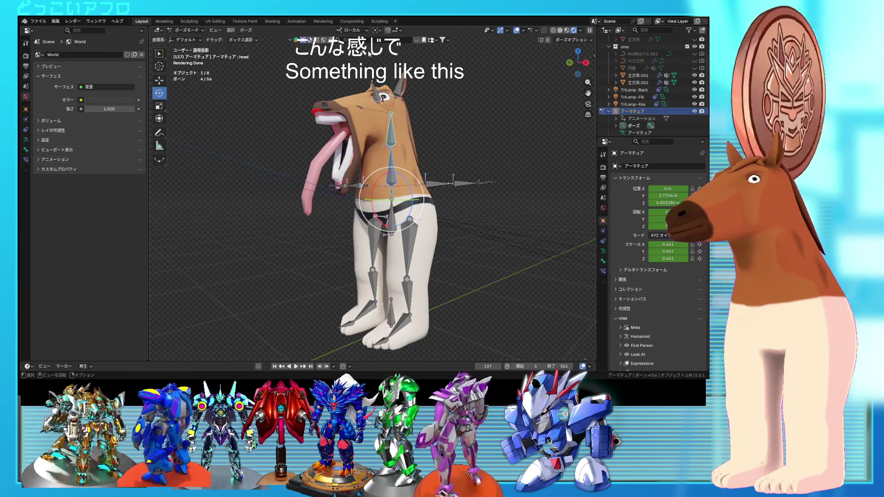
{"action": "left_click", "coordinate": [376, 30]}
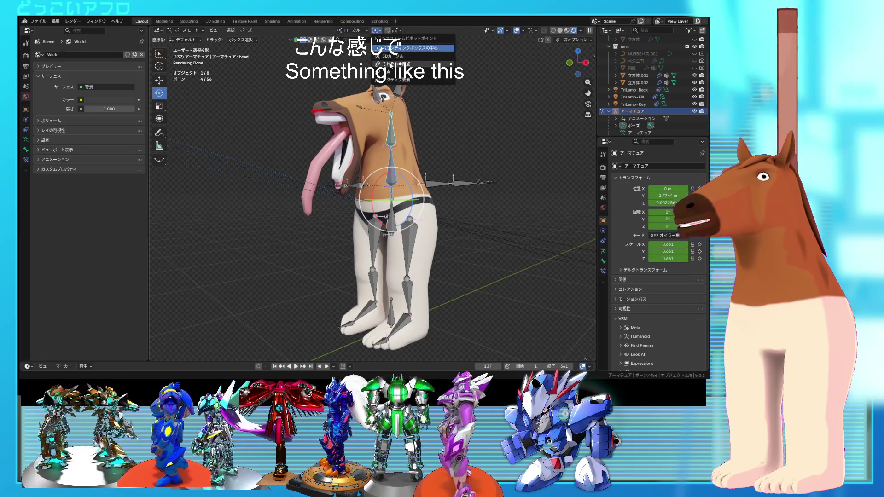
{"action": "left_click", "coordinate": [390, 65]}
{"action": "key", "text": "r"}
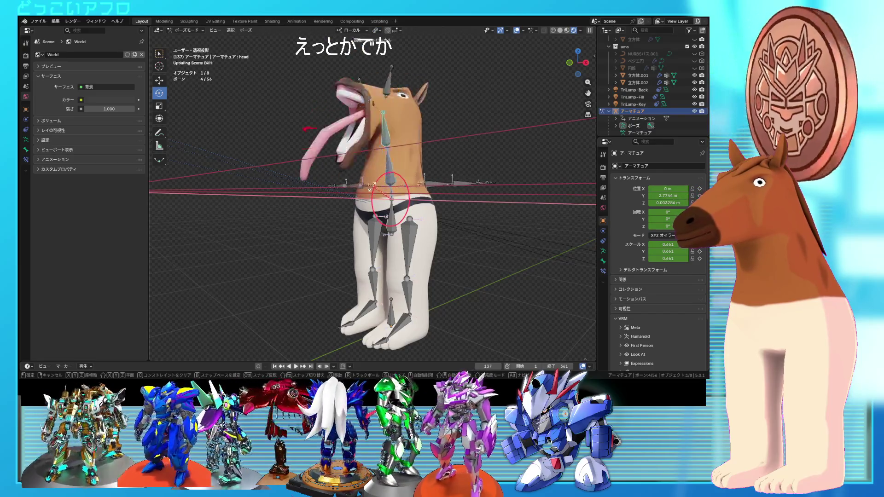
{"action": "left_click", "coordinate": [390, 171]}
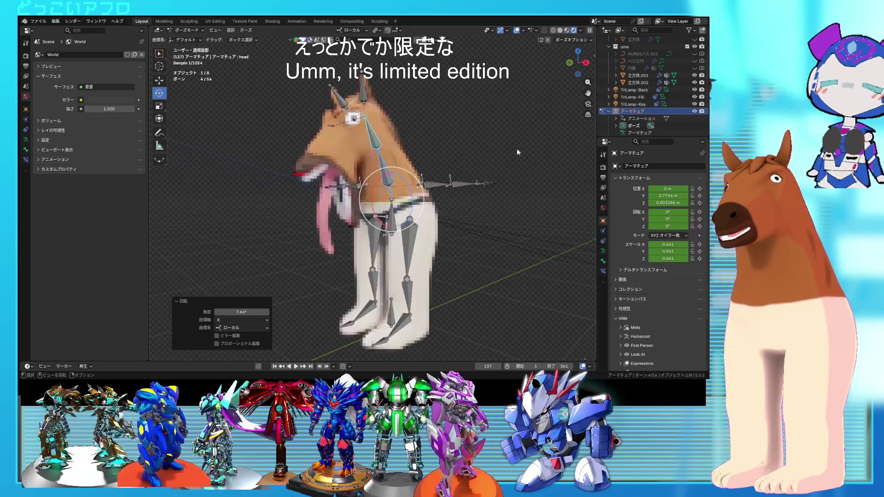
Bend the upper body backward and the head and neck down, checking solid and rendered shading.
{"action": "left_click", "coordinate": [516, 31]}
{"action": "scroll", "coordinate": [402, 183], "scroll_direction": "up", "scroll_amount": 2}
{"action": "left_click_drag", "start_coordinate": [381, 188], "coordinate": [386, 171]}
{"action": "left_click", "coordinate": [562, 29]}
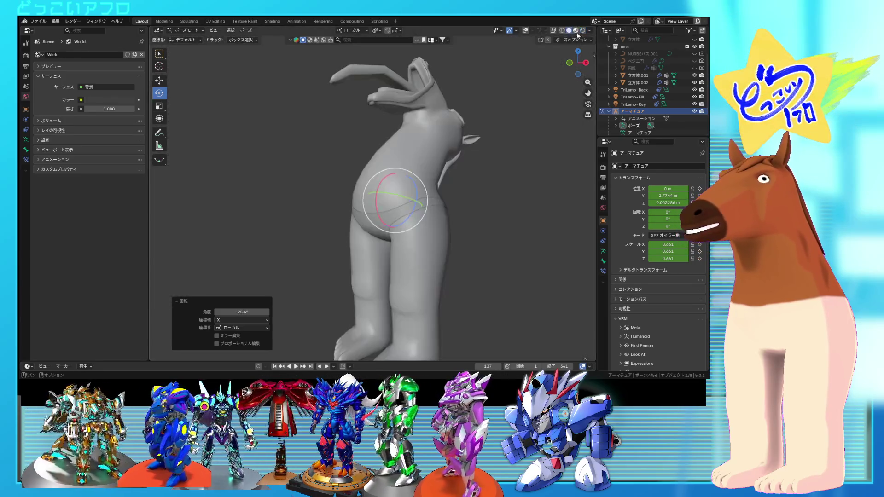
{"action": "left_click", "coordinate": [583, 31]}
{"action": "left_click_drag", "start_coordinate": [382, 185], "coordinate": [380, 190]}
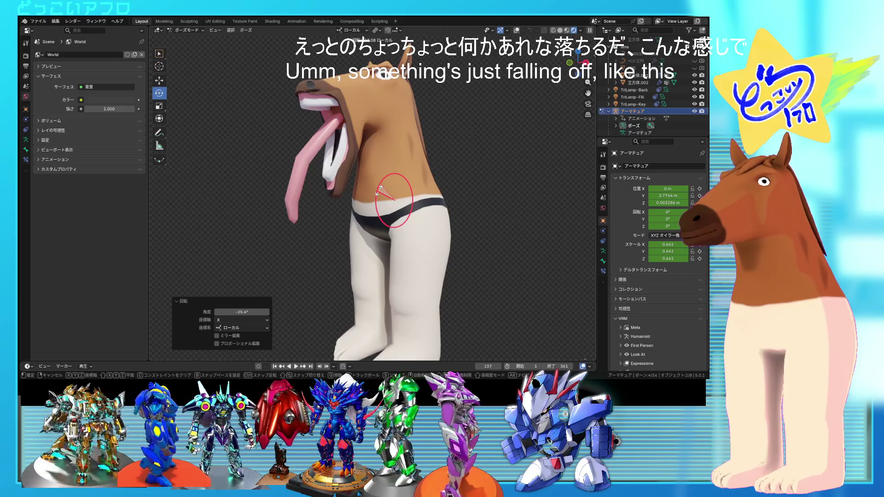
Orbit around the hips to check the briefs bend with the pose, then return to Object Mode.
{"action": "mouse_move", "coordinate": [455, 200]}
{"action": "middle_mouse_down"}
{"action": "mouse_move", "coordinate": [358, 196]}
{"action": "mouse_move", "coordinate": [408, 250]}
{"action": "mouse_move", "coordinate": [407, 229]}
{"action": "mouse_move", "coordinate": [388, 206]}
{"action": "mouse_move", "coordinate": [373, 219]}
{"action": "mouse_move", "coordinate": [392, 235]}
{"action": "mouse_move", "coordinate": [457, 247]}
{"action": "mouse_move", "coordinate": [502, 242]}
{"action": "mouse_move", "coordinate": [463, 232]}
{"action": "middle_mouse_up"}
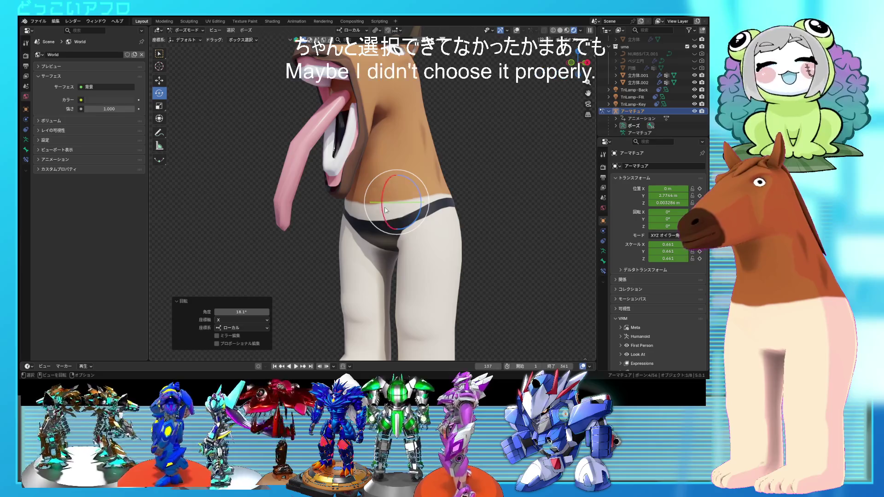
{"action": "mouse_move", "coordinate": [343, 216]}
{"action": "middle_mouse_down"}
{"action": "mouse_move", "coordinate": [518, 228]}
{"action": "mouse_move", "coordinate": [503, 209]}
{"action": "mouse_move", "coordinate": [460, 221]}
{"action": "middle_mouse_up"}
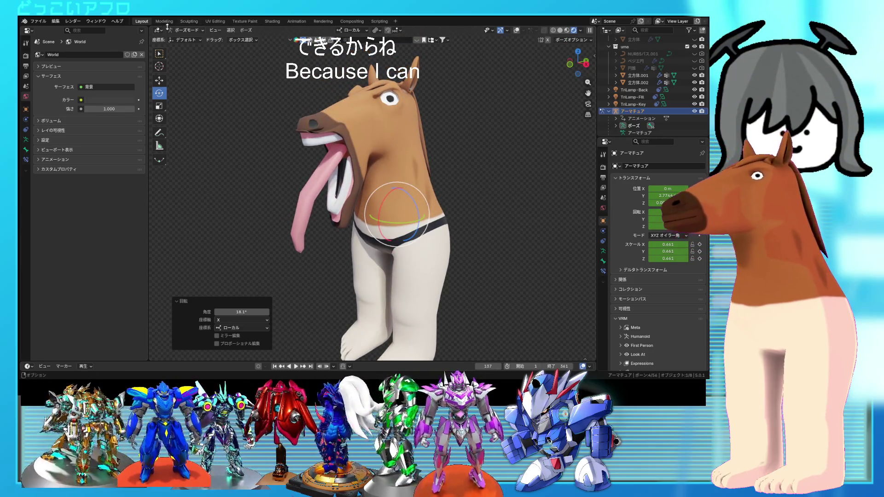
{"action": "left_click", "coordinate": [183, 39]}
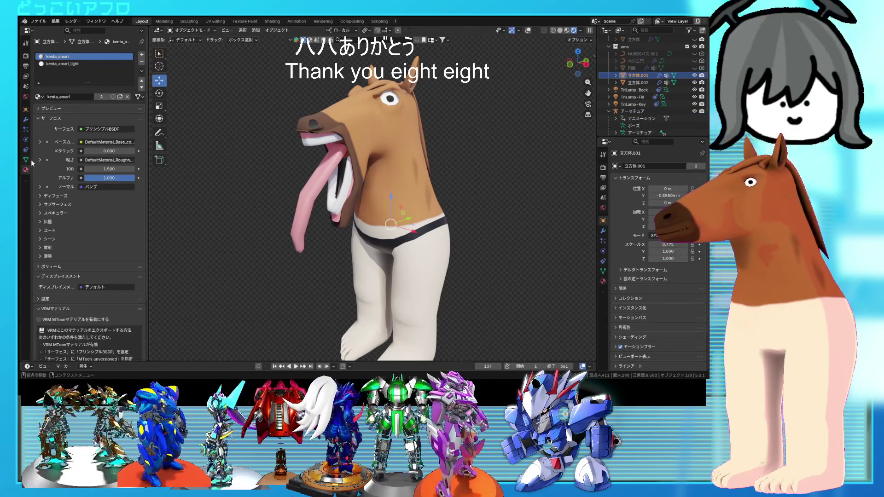
Set the tongue-out shape keys super_s, キー12 and キー13 to 0 on the body.
{"action": "left_click", "coordinate": [28, 159]}
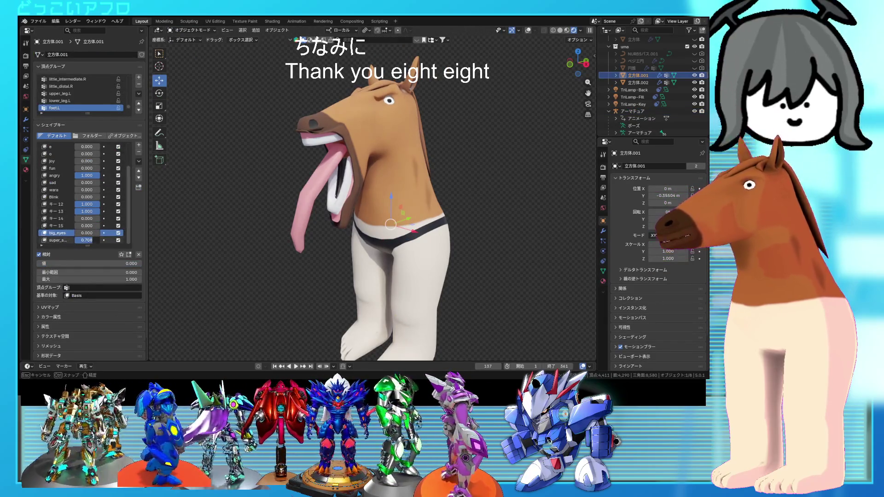
{"action": "left_click_drag", "start_coordinate": [88, 240], "coordinate": [55, 240]}
{"action": "left_click_drag", "start_coordinate": [101, 213], "coordinate": [70, 205]}
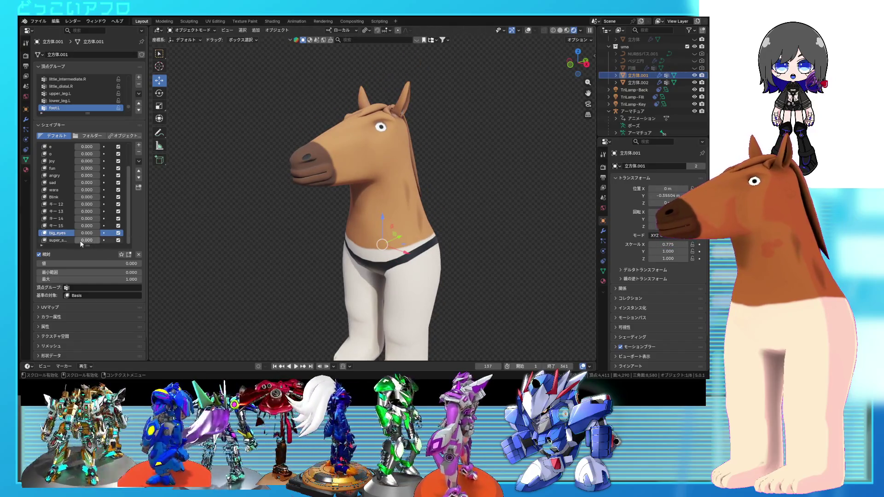
Set the big_eyes shape key to 0, inspect the face, and select the pants object.
{"action": "left_click", "coordinate": [412, 210]}
{"action": "mouse_move", "coordinate": [449, 200]}
{"action": "middle_mouse_down"}
{"action": "mouse_move", "coordinate": [492, 212]}
{"action": "mouse_move", "coordinate": [443, 258]}
{"action": "mouse_move", "coordinate": [492, 249]}
{"action": "mouse_move", "coordinate": [376, 241]}
{"action": "mouse_move", "coordinate": [434, 264]}
{"action": "mouse_move", "coordinate": [496, 250]}
{"action": "mouse_move", "coordinate": [456, 251]}
{"action": "mouse_move", "coordinate": [461, 245]}
{"action": "mouse_move", "coordinate": [440, 237]}
{"action": "mouse_move", "coordinate": [440, 245]}
{"action": "middle_mouse_up"}
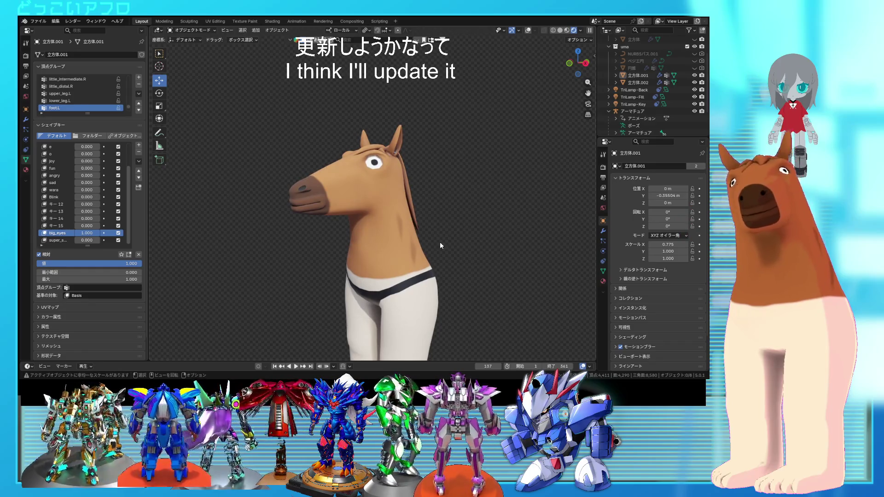
{"action": "left_click_drag", "start_coordinate": [86, 233], "coordinate": [46, 233]}
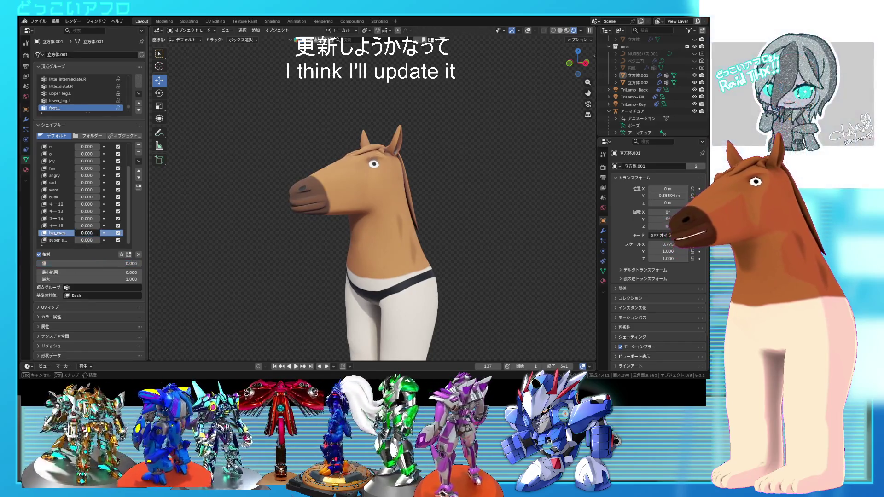
{"action": "mouse_move", "coordinate": [387, 251]}
{"action": "middle_mouse_down"}
{"action": "mouse_move", "coordinate": [449, 264]}
{"action": "mouse_move", "coordinate": [370, 252]}
{"action": "mouse_move", "coordinate": [373, 244]}
{"action": "mouse_move", "coordinate": [394, 265]}
{"action": "mouse_move", "coordinate": [431, 255]}
{"action": "mouse_move", "coordinate": [442, 272]}
{"action": "mouse_move", "coordinate": [430, 263]}
{"action": "middle_mouse_up"}
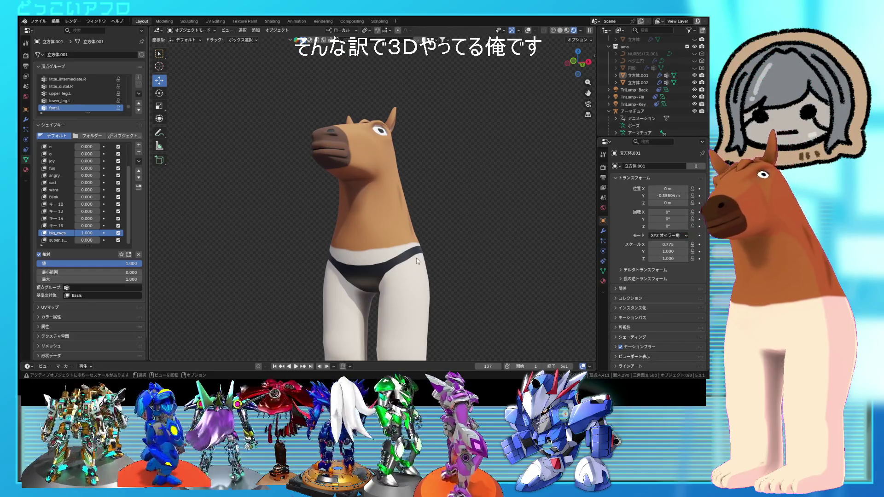
{"action": "mouse_move", "coordinate": [411, 289]}
{"action": "middle_mouse_down"}
{"action": "mouse_move", "coordinate": [335, 288]}
{"action": "mouse_move", "coordinate": [352, 289]}
{"action": "mouse_move", "coordinate": [372, 252]}
{"action": "mouse_move", "coordinate": [368, 237]}
{"action": "mouse_move", "coordinate": [391, 228]}
{"action": "middle_mouse_up"}
{"action": "left_click", "coordinate": [395, 225]}
Inspect the pants waistband in Edit Mode, then orbit to view the hips from the rear.
{"action": "key", "text": "Tab"}
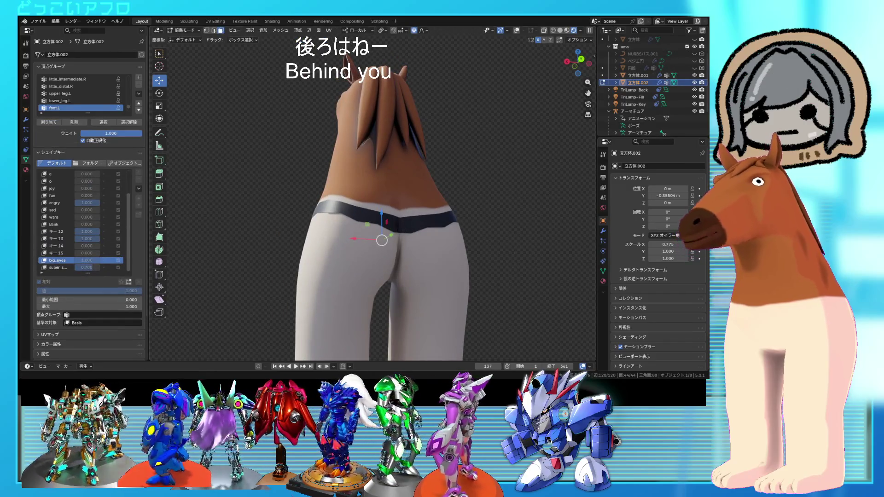
{"action": "left_click", "coordinate": [516, 30]}
{"action": "key", "text": "g"}
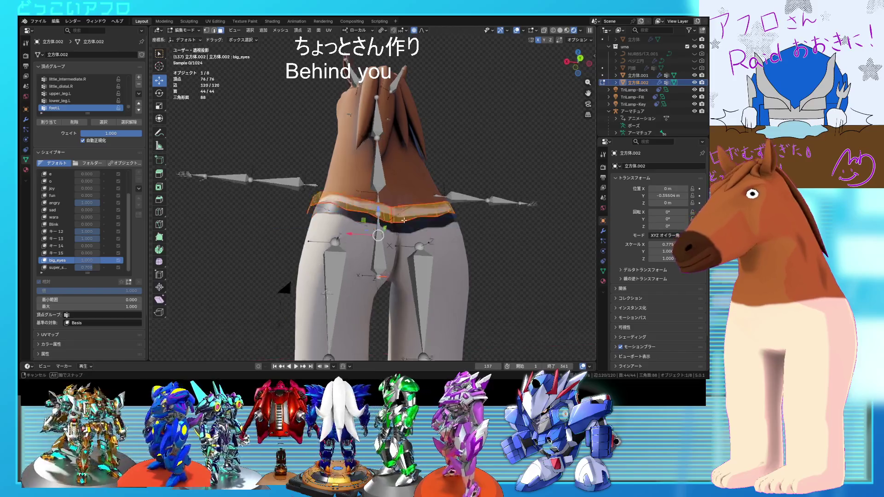
{"action": "key", "text": "Escape"}
{"action": "key", "text": "Tab"}
{"action": "middle_click_drag", "start_coordinate": [407, 208], "coordinate": [521, 249]}
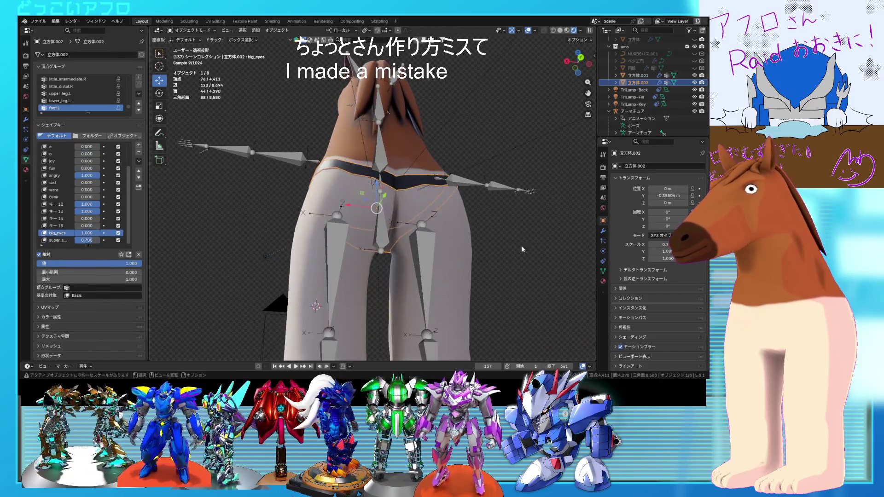
{"action": "left_click", "coordinate": [532, 31]}
{"action": "mouse_move", "coordinate": [492, 154]}
{"action": "middle_mouse_down"}
{"action": "mouse_move", "coordinate": [399, 259]}
{"action": "mouse_move", "coordinate": [452, 230]}
{"action": "mouse_move", "coordinate": [568, 233]}
{"action": "mouse_move", "coordinate": [170, 227]}
{"action": "mouse_move", "coordinate": [580, 232]}
{"action": "mouse_move", "coordinate": [166, 231]}
{"action": "mouse_move", "coordinate": [414, 220]}
{"action": "mouse_move", "coordinate": [516, 31]}
{"action": "middle_mouse_up"}
Select the left and right side face strips of the pants and delete those faces.
{"action": "key", "text": "Tab"}
{"action": "key", "text": "a"}
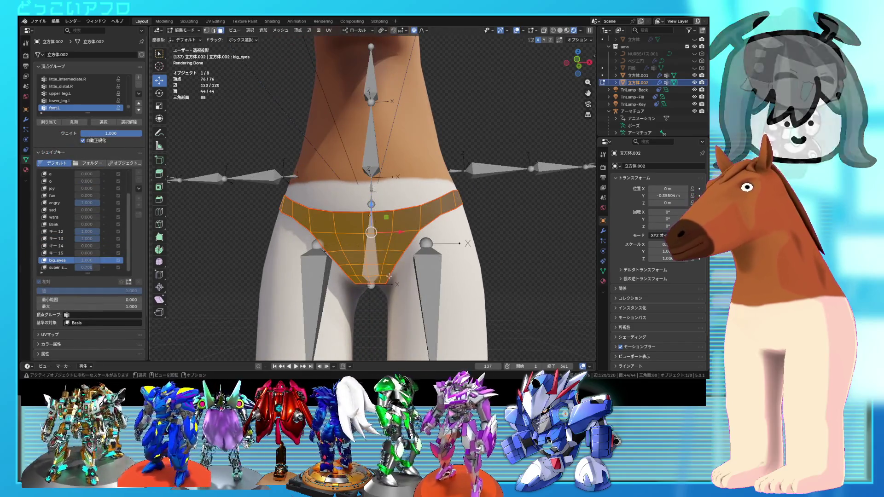
{"action": "left_click", "coordinate": [387, 276]}
{"action": "left_click", "coordinate": [402, 239], "text": "ctrl"}
{"action": "left_click", "coordinate": [332, 258], "text": "shift"}
{"action": "left_click", "coordinate": [323, 237], "text": "ctrl"}
{"action": "key", "text": "x"}
{"action": "key", "text": "Escape"}
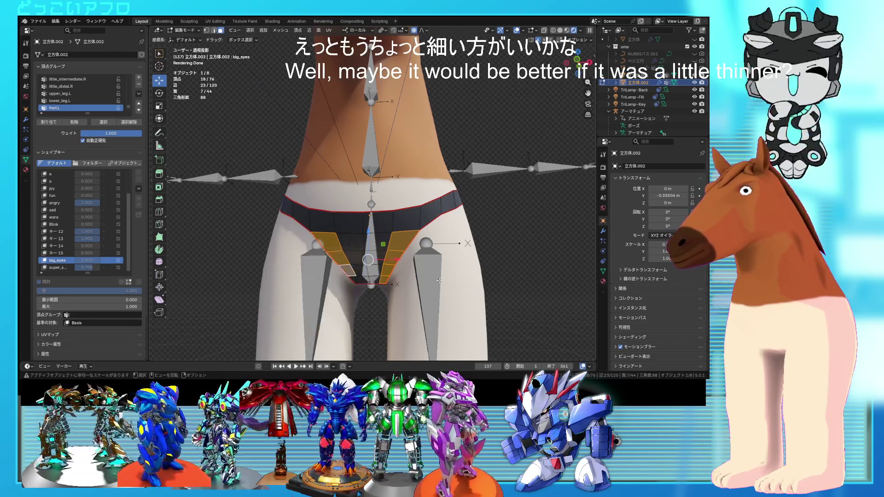
{"action": "left_click", "coordinate": [353, 279], "text": "shift"}
{"action": "key", "text": "x"}
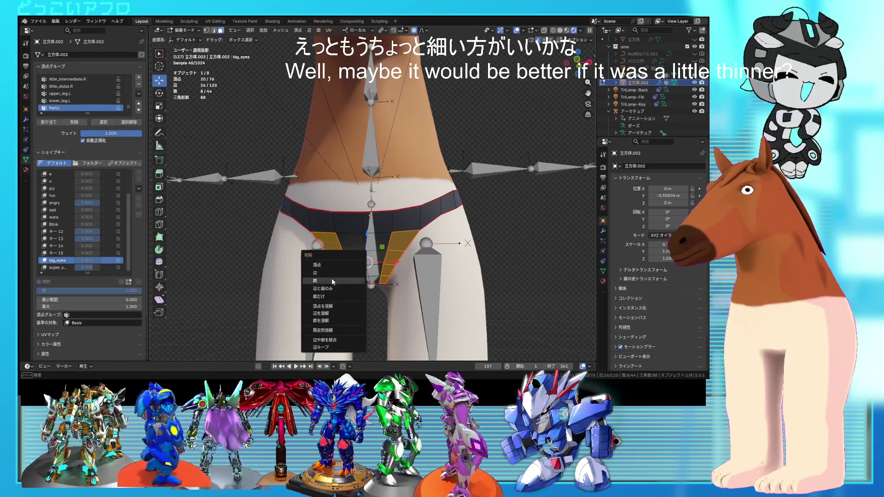
{"action": "left_click", "coordinate": [331, 278]}
Subdivide the pants to level 1 and shrink the surface onto the body.
{"action": "key", "text": "Tab"}
{"action": "middle_click_drag", "start_coordinate": [476, 282], "coordinate": [476, 224]}
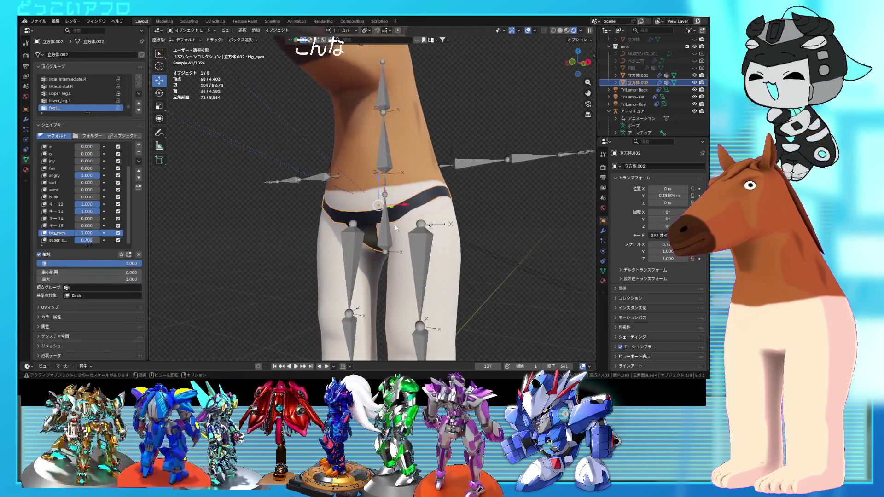
{"action": "key", "text": "ctrl+1"}
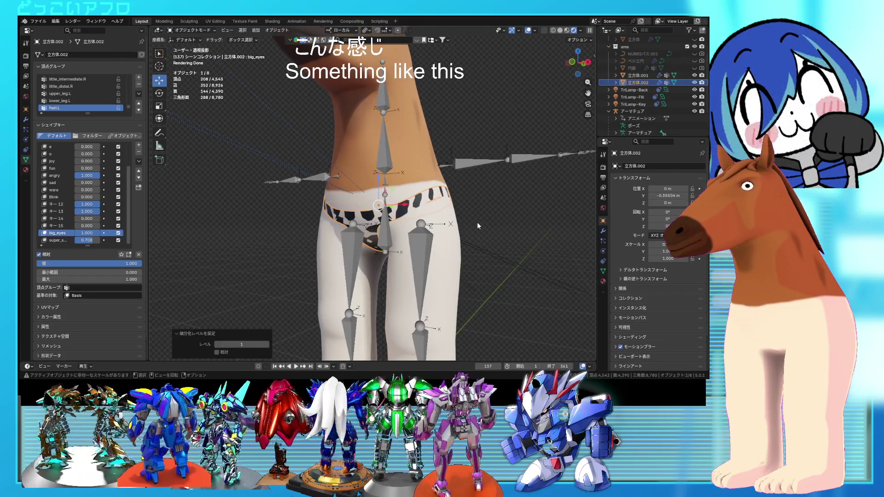
{"action": "key", "text": "Tab"}
{"action": "key", "text": "g"}
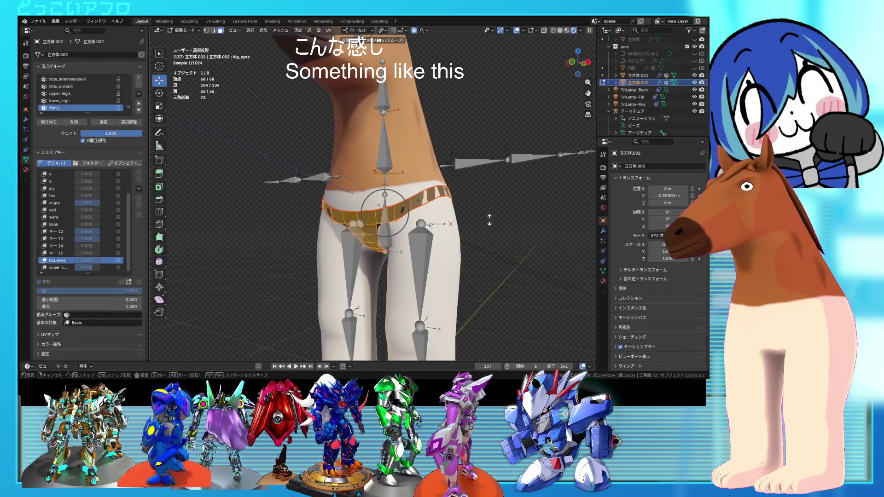
{"action": "left_click", "coordinate": [489, 200]}
{"action": "key", "text": "Tab"}
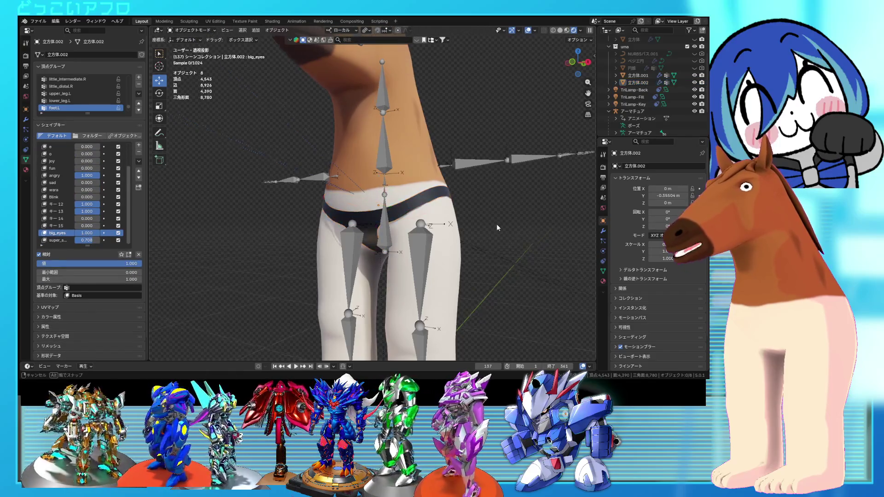
Hide the overlays and orbit around the horse to view the slim black briefs from several sides.
{"action": "middle_click_drag", "start_coordinate": [496, 223], "coordinate": [515, 220]}
{"action": "left_click", "coordinate": [528, 30]}
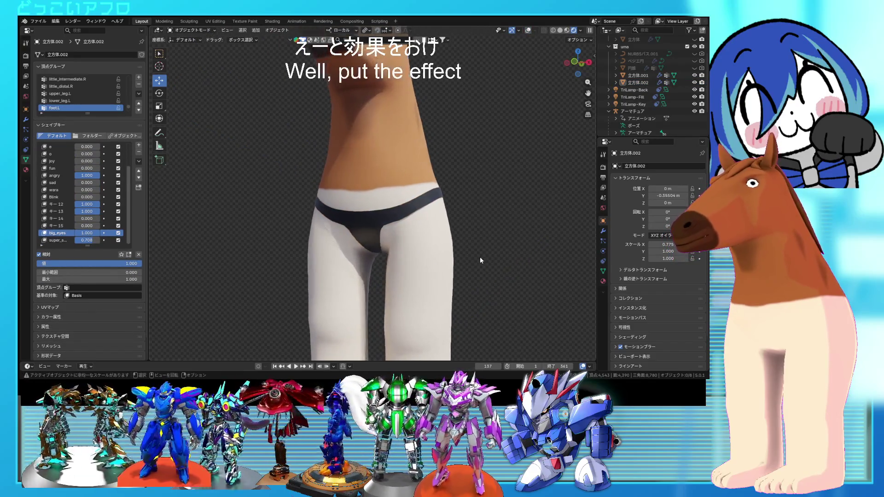
{"action": "scroll", "coordinate": [480, 256], "scroll_direction": "down", "scroll_amount": 2}
{"action": "middle_click_drag", "start_coordinate": [482, 264], "coordinate": [502, 273]}
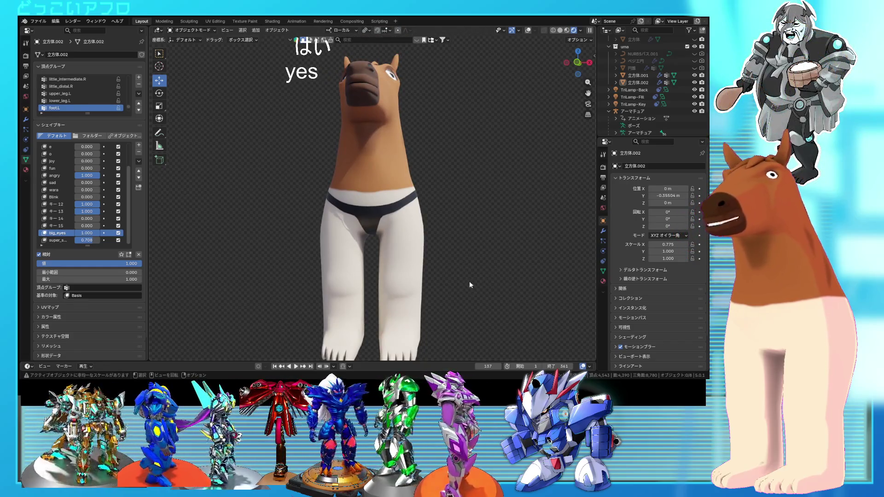
{"action": "mouse_move", "coordinate": [465, 280]}
{"action": "middle_mouse_down"}
{"action": "mouse_move", "coordinate": [405, 284]}
{"action": "mouse_move", "coordinate": [471, 278]}
{"action": "mouse_move", "coordinate": [485, 289]}
{"action": "mouse_move", "coordinate": [462, 275]}
{"action": "mouse_move", "coordinate": [485, 291]}
{"action": "mouse_move", "coordinate": [387, 257]}
{"action": "mouse_move", "coordinate": [390, 266]}
{"action": "mouse_move", "coordinate": [405, 254]}
{"action": "mouse_move", "coordinate": [393, 239]}
{"action": "mouse_move", "coordinate": [440, 249]}
{"action": "mouse_move", "coordinate": [428, 240]}
{"action": "mouse_move", "coordinate": [463, 220]}
{"action": "mouse_move", "coordinate": [408, 254]}
{"action": "mouse_move", "coordinate": [399, 272]}
{"action": "mouse_move", "coordinate": [414, 255]}
{"action": "middle_mouse_up"}
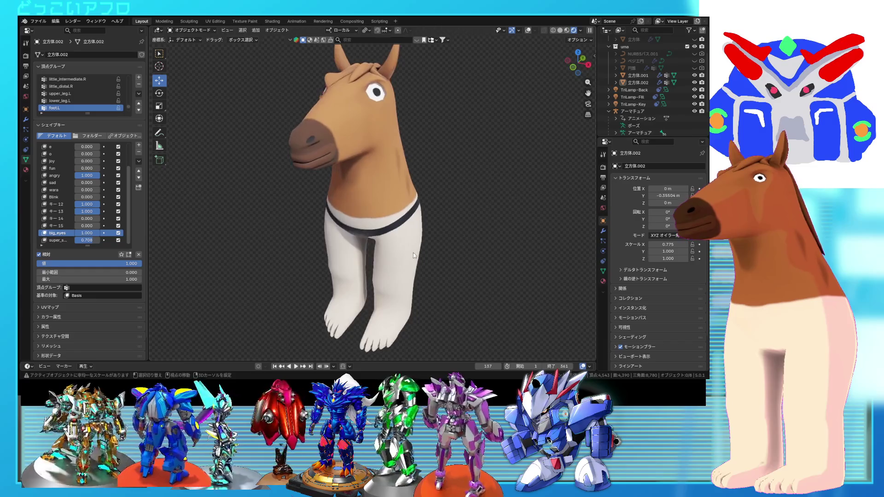
{"action": "mouse_move", "coordinate": [411, 293]}
{"action": "middle_mouse_down"}
{"action": "mouse_move", "coordinate": [415, 308]}
{"action": "mouse_move", "coordinate": [458, 312]}
{"action": "mouse_move", "coordinate": [386, 295]}
{"action": "mouse_move", "coordinate": [377, 281]}
{"action": "middle_mouse_up"}
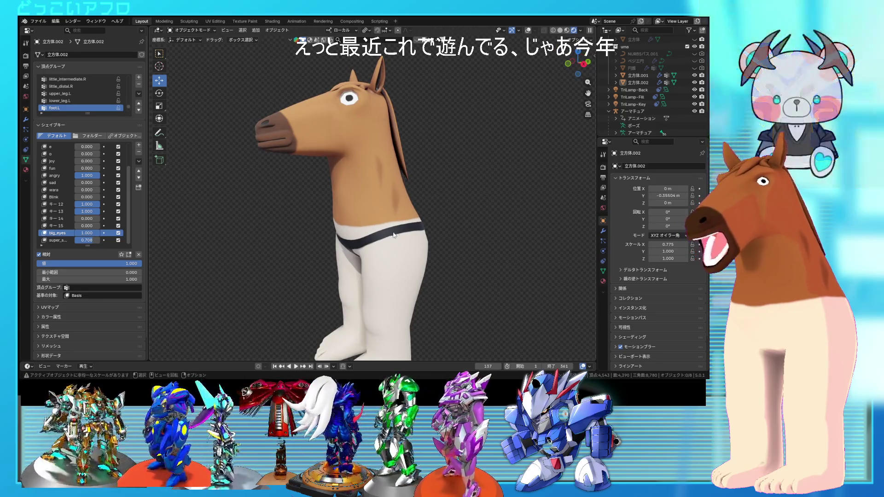
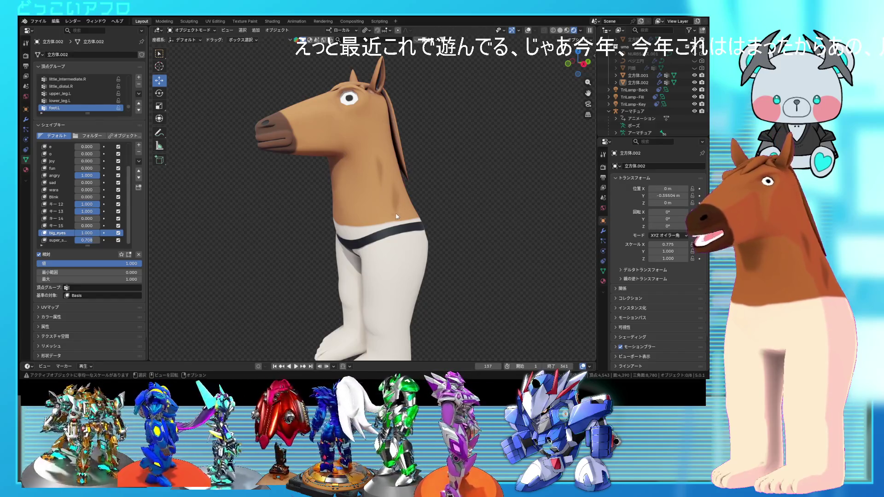
Orbit and zoom around the horse model to inspect it from several angles.
{"action": "mouse_move", "coordinate": [396, 219]}
{"action": "middle_mouse_down"}
{"action": "mouse_move", "coordinate": [442, 214]}
{"action": "mouse_move", "coordinate": [365, 215]}
{"action": "mouse_move", "coordinate": [417, 198]}
{"action": "middle_mouse_up"}
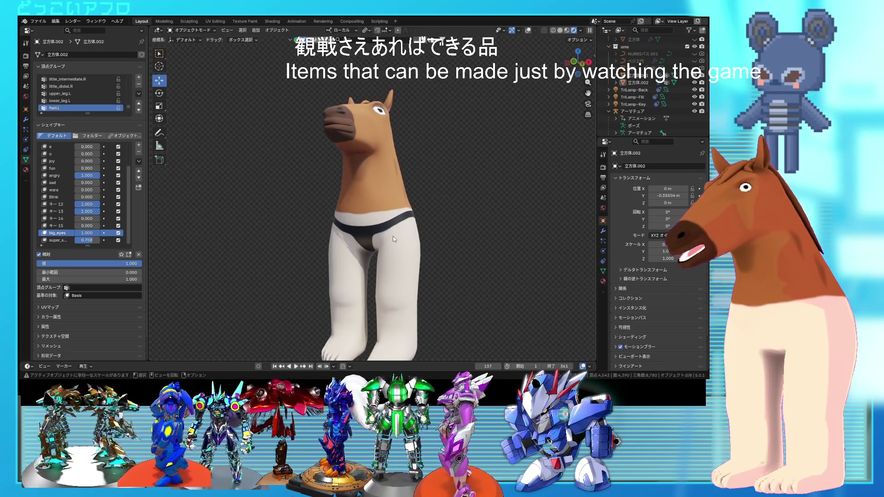
{"action": "mouse_move", "coordinate": [410, 242]}
{"action": "middle_mouse_down"}
{"action": "mouse_move", "coordinate": [400, 277]}
{"action": "mouse_move", "coordinate": [441, 275]}
{"action": "mouse_move", "coordinate": [403, 289]}
{"action": "mouse_move", "coordinate": [357, 278]}
{"action": "mouse_move", "coordinate": [375, 270]}
{"action": "middle_mouse_up"}
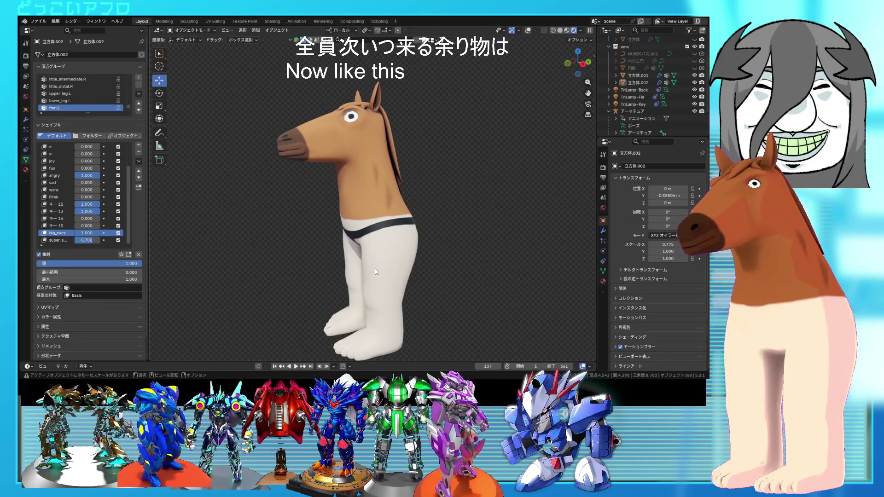
{"action": "middle_click_drag", "start_coordinate": [434, 219], "coordinate": [424, 206]}
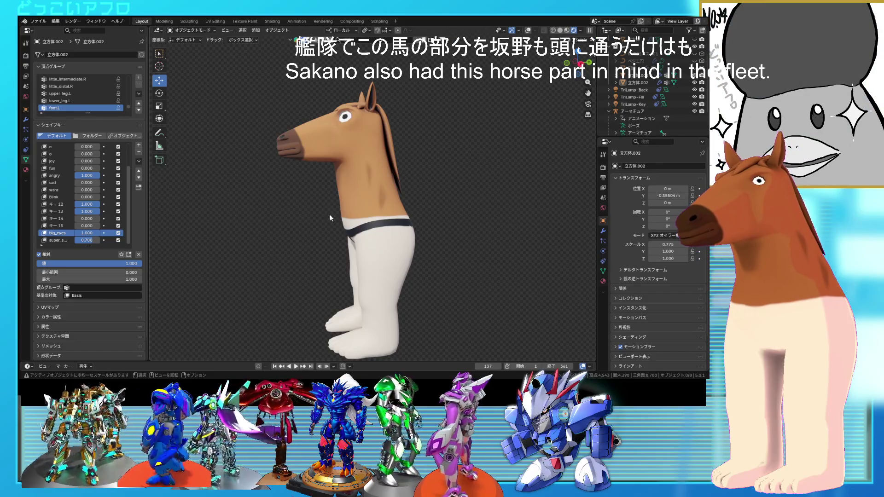
{"action": "mouse_move", "coordinate": [423, 196]}
{"action": "middle_mouse_down"}
{"action": "mouse_move", "coordinate": [429, 208]}
{"action": "mouse_move", "coordinate": [477, 200]}
{"action": "mouse_move", "coordinate": [463, 212]}
{"action": "mouse_move", "coordinate": [441, 201]}
{"action": "mouse_move", "coordinate": [359, 195]}
{"action": "mouse_move", "coordinate": [454, 206]}
{"action": "middle_mouse_up"}
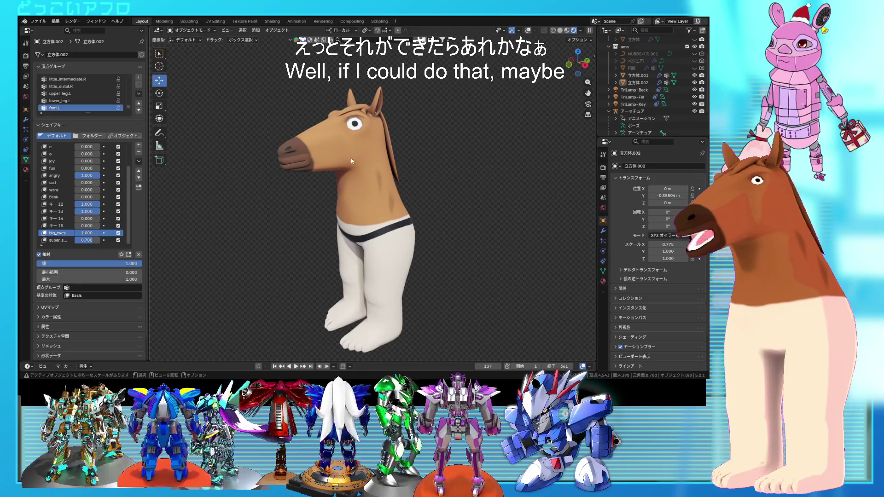
{"action": "mouse_move", "coordinate": [418, 173]}
{"action": "middle_mouse_down"}
{"action": "mouse_move", "coordinate": [394, 178]}
{"action": "mouse_move", "coordinate": [441, 177]}
{"action": "mouse_move", "coordinate": [431, 174]}
{"action": "middle_mouse_up"}
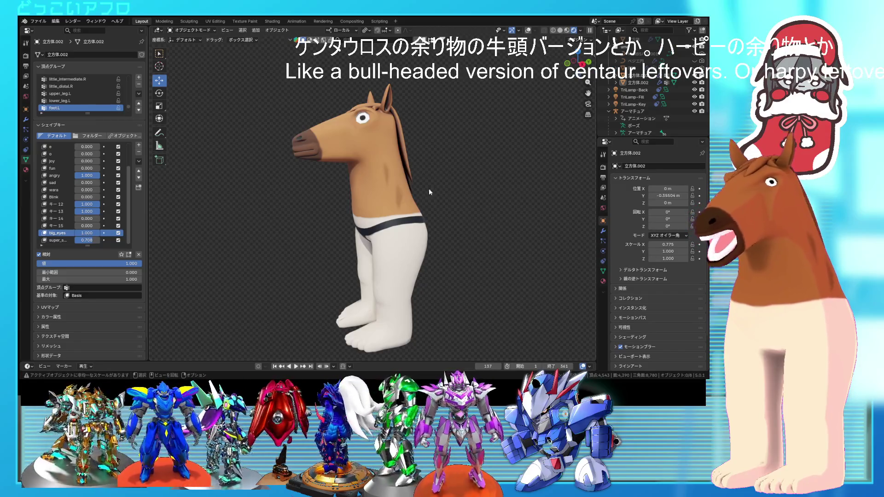
{"action": "middle_click_drag", "start_coordinate": [429, 189], "coordinate": [443, 206]}
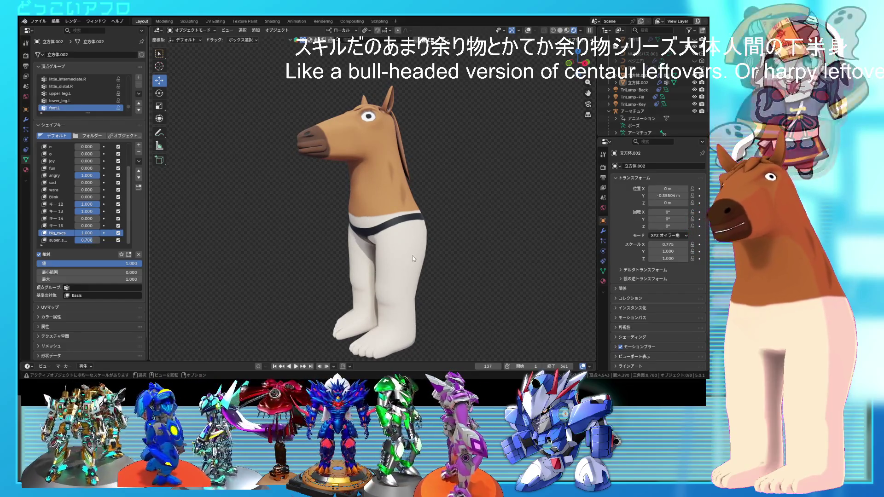
{"action": "mouse_move", "coordinate": [380, 227]}
{"action": "middle_mouse_down"}
{"action": "mouse_move", "coordinate": [411, 230]}
{"action": "mouse_move", "coordinate": [350, 232]}
{"action": "mouse_move", "coordinate": [435, 230]}
{"action": "mouse_move", "coordinate": [441, 219]}
{"action": "middle_mouse_up"}
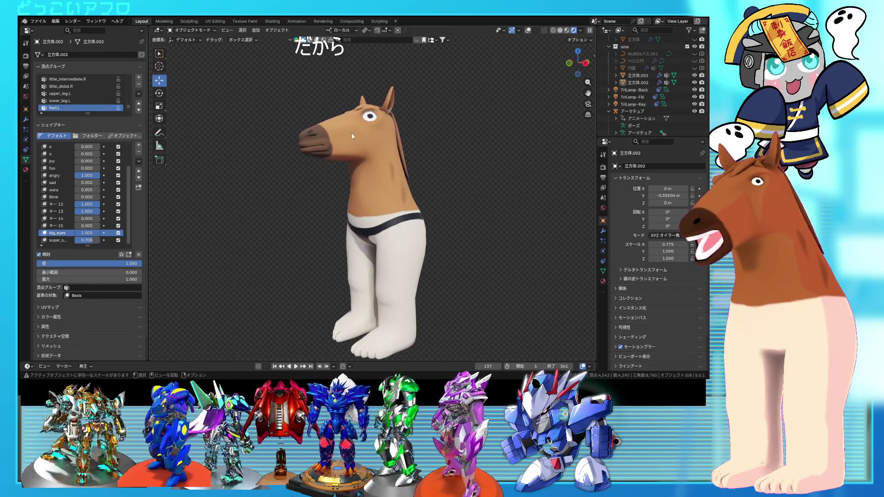
{"action": "middle_click_drag", "start_coordinate": [437, 220], "coordinate": [427, 233]}
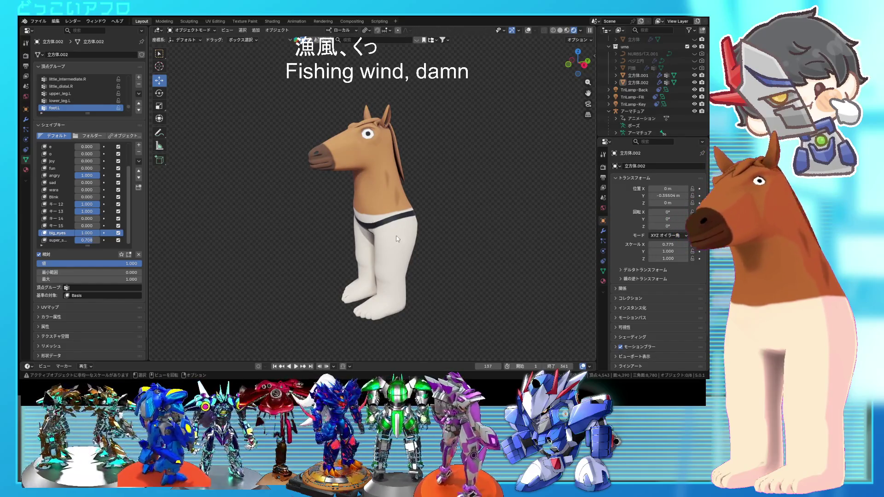
{"action": "left_click", "coordinate": [404, 248]}
{"action": "mouse_move", "coordinate": [404, 248]}
{"action": "middle_mouse_down"}
{"action": "mouse_move", "coordinate": [433, 239]}
{"action": "mouse_move", "coordinate": [408, 192]}
{"action": "mouse_move", "coordinate": [412, 218]}
{"action": "mouse_move", "coordinate": [382, 221]}
{"action": "middle_mouse_up"}
{"action": "scroll", "coordinate": [408, 192], "scroll_direction": "up", "scroll_amount": 3}
{"action": "scroll", "coordinate": [410, 211], "scroll_direction": "up", "scroll_amount": 2}
{"action": "mouse_move", "coordinate": [390, 279]}
{"action": "middle_mouse_down"}
{"action": "mouse_move", "coordinate": [388, 187]}
{"action": "mouse_move", "coordinate": [463, 200]}
{"action": "mouse_move", "coordinate": [419, 200]}
{"action": "mouse_move", "coordinate": [418, 209]}
{"action": "mouse_move", "coordinate": [399, 195]}
{"action": "mouse_move", "coordinate": [411, 204]}
{"action": "middle_mouse_up"}
{"action": "scroll", "coordinate": [410, 201], "scroll_direction": "up", "scroll_amount": 2}
{"action": "scroll", "coordinate": [419, 209], "scroll_direction": "down", "scroll_amount": 5}
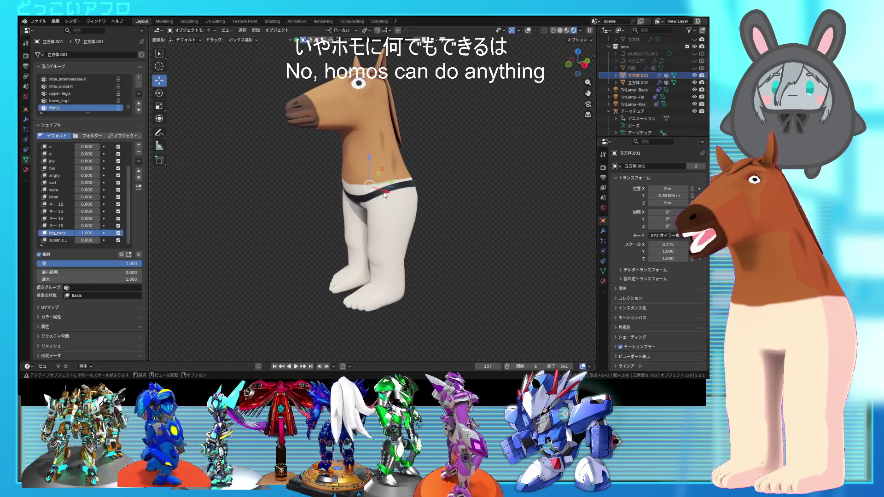
{"action": "middle_click_drag", "start_coordinate": [404, 251], "coordinate": [406, 229]}
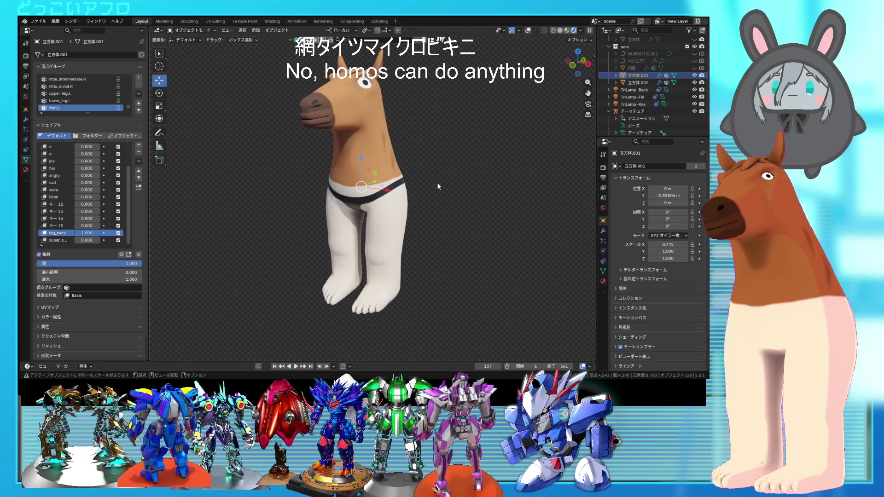
{"action": "mouse_move", "coordinate": [440, 198]}
{"action": "middle_mouse_down"}
{"action": "mouse_move", "coordinate": [482, 214]}
{"action": "mouse_move", "coordinate": [527, 217]}
{"action": "mouse_move", "coordinate": [546, 203]}
{"action": "mouse_move", "coordinate": [422, 166]}
{"action": "mouse_move", "coordinate": [434, 187]}
{"action": "mouse_move", "coordinate": [409, 182]}
{"action": "mouse_move", "coordinate": [418, 175]}
{"action": "mouse_move", "coordinate": [415, 187]}
{"action": "mouse_move", "coordinate": [385, 199]}
{"action": "middle_mouse_up"}
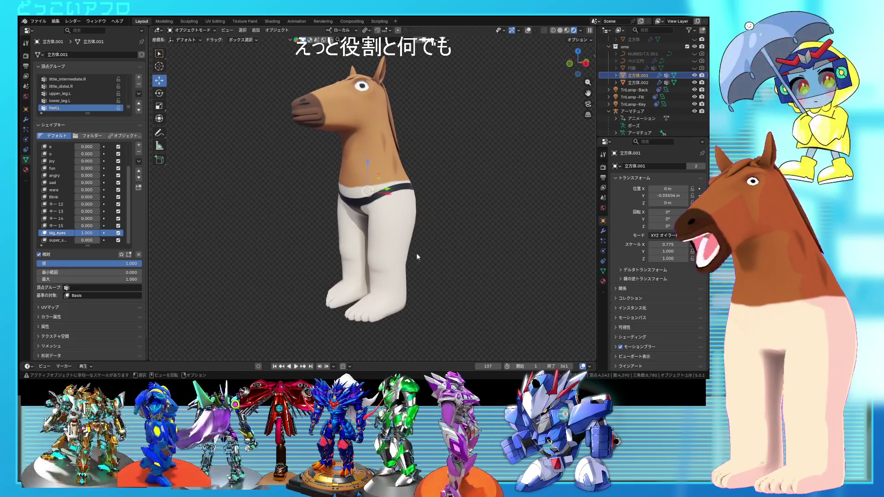
{"action": "scroll", "coordinate": [380, 266], "scroll_direction": "up", "scroll_amount": 1}
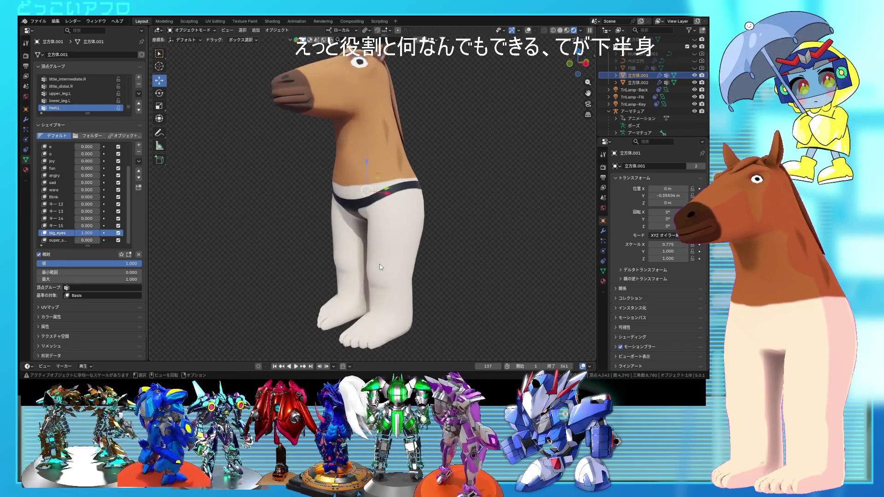
{"action": "middle_click_drag", "start_coordinate": [384, 266], "coordinate": [400, 258]}
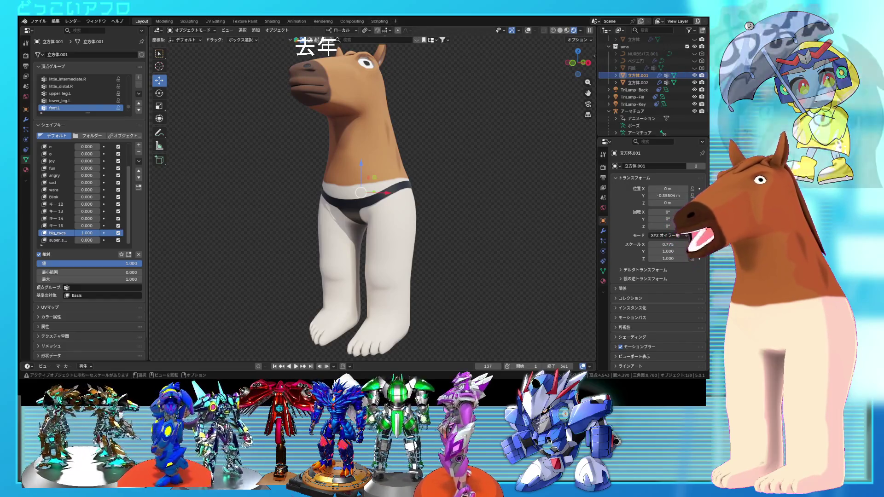
{"action": "mouse_move", "coordinate": [436, 104]}
{"action": "middle_mouse_down"}
{"action": "mouse_move", "coordinate": [433, 153]}
{"action": "mouse_move", "coordinate": [394, 195]}
{"action": "middle_mouse_up"}
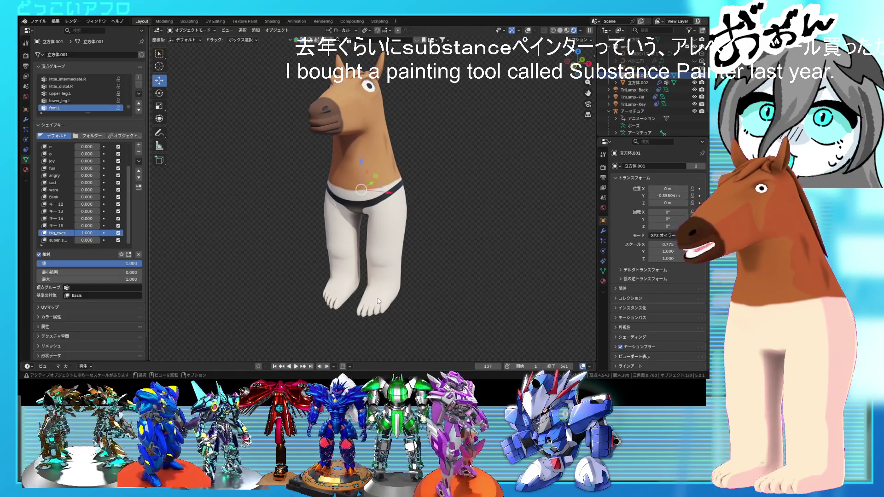
{"action": "middle_click_drag", "start_coordinate": [379, 308], "coordinate": [377, 301]}
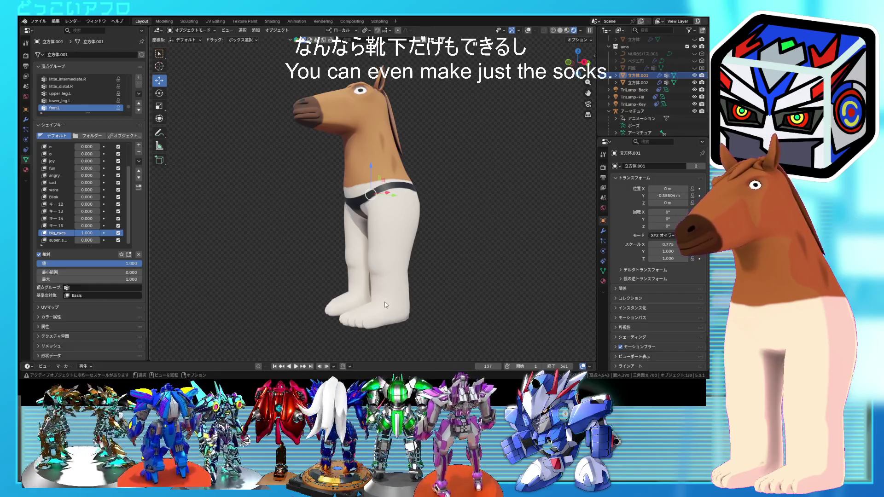
{"action": "middle_click_drag", "start_coordinate": [372, 286], "coordinate": [424, 322]}
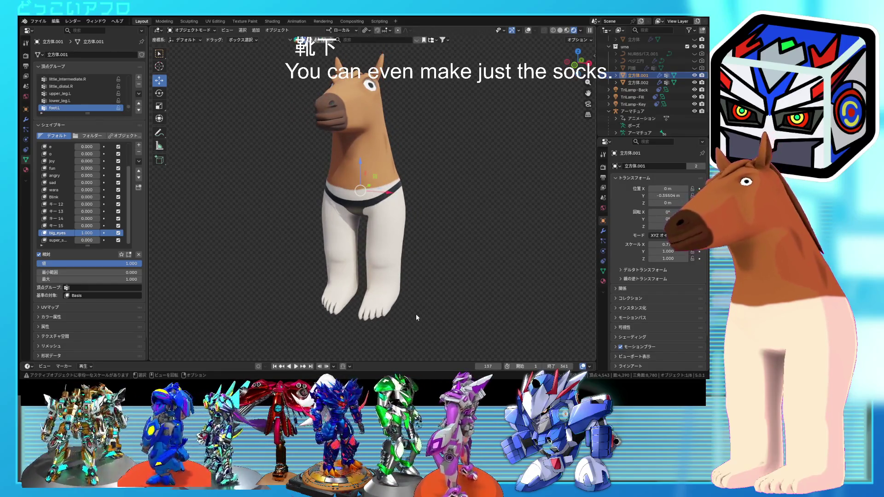
{"action": "scroll", "coordinate": [416, 313], "scroll_direction": "up", "scroll_amount": 3}
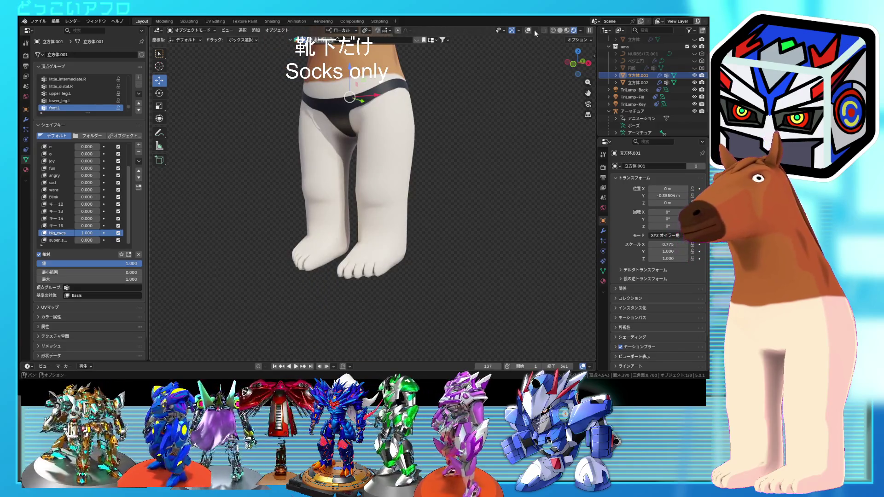
Display the horse rig's bones and the scene statistics in the viewport overlays.
{"action": "left_click", "coordinate": [529, 30]}
{"action": "scroll", "coordinate": [405, 277], "scroll_direction": "up", "scroll_amount": 2}
{"action": "mouse_move", "coordinate": [401, 272]}
{"action": "middle_mouse_down"}
{"action": "mouse_move", "coordinate": [409, 276]}
{"action": "mouse_move", "coordinate": [402, 256]}
{"action": "mouse_move", "coordinate": [437, 249]}
{"action": "middle_mouse_up"}
{"action": "scroll", "coordinate": [469, 241], "scroll_direction": "up", "scroll_amount": 3}
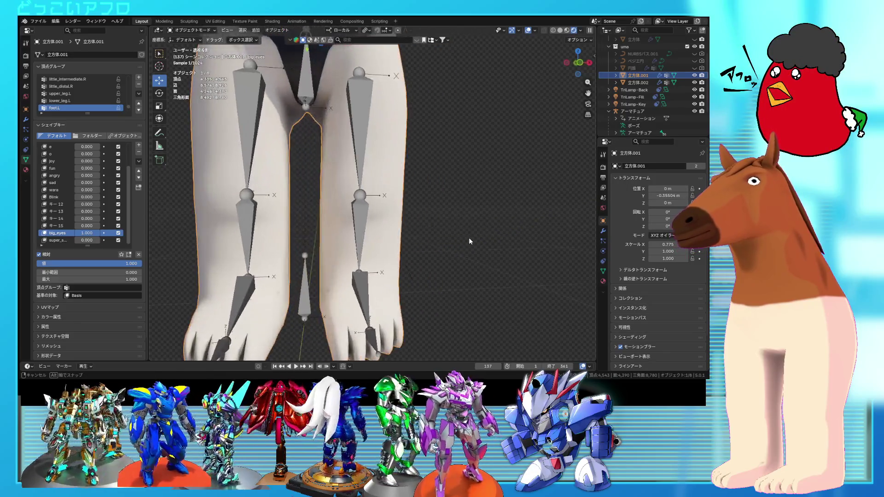
{"action": "scroll", "coordinate": [468, 237], "scroll_direction": "down", "scroll_amount": 5}
{"action": "mouse_move", "coordinate": [425, 169]}
{"action": "middle_mouse_down", "text": "shift"}
{"action": "mouse_move", "coordinate": [452, 242]}
{"action": "mouse_move", "coordinate": [494, 213]}
{"action": "mouse_move", "coordinate": [461, 233]}
{"action": "mouse_move", "coordinate": [417, 215]}
{"action": "middle_mouse_up", "text": "shift"}
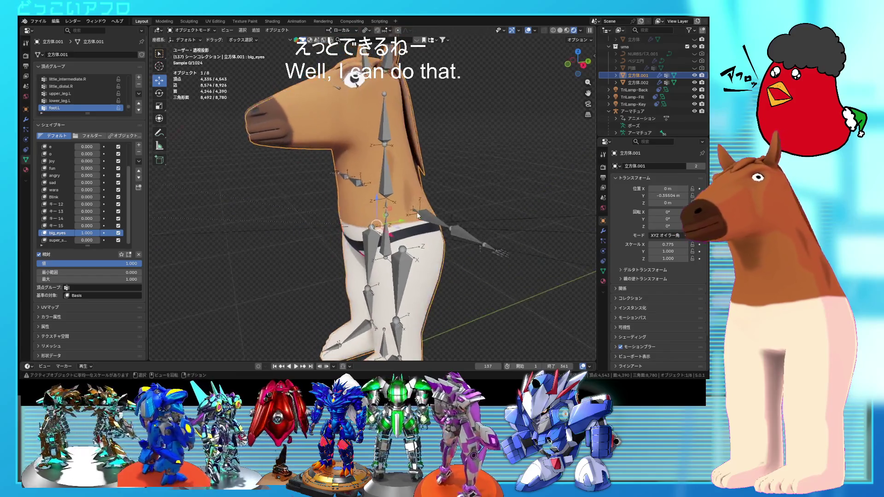
{"action": "scroll", "coordinate": [418, 215], "scroll_direction": "down", "scroll_amount": 2}
Save the scene as a new incremented copy.
{"action": "left_click", "coordinate": [39, 21]}
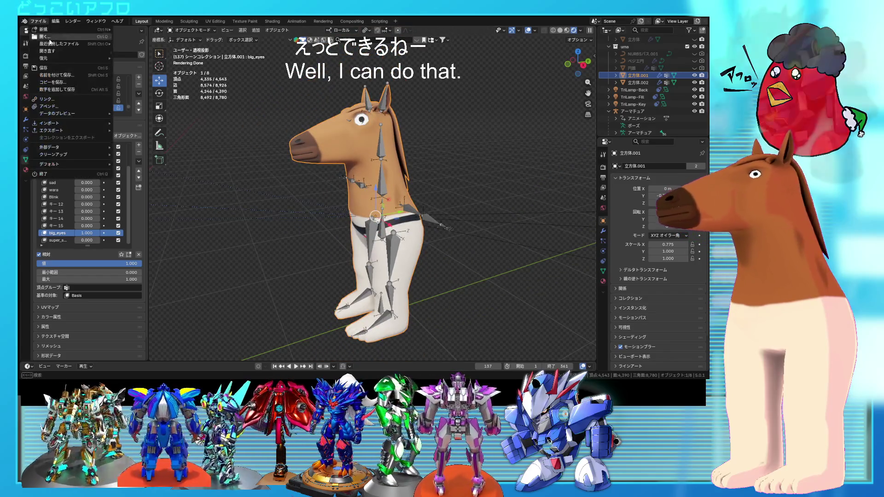
{"action": "left_click", "coordinate": [69, 87]}
{"action": "middle_click_drag", "start_coordinate": [274, 151], "coordinate": [293, 130]}
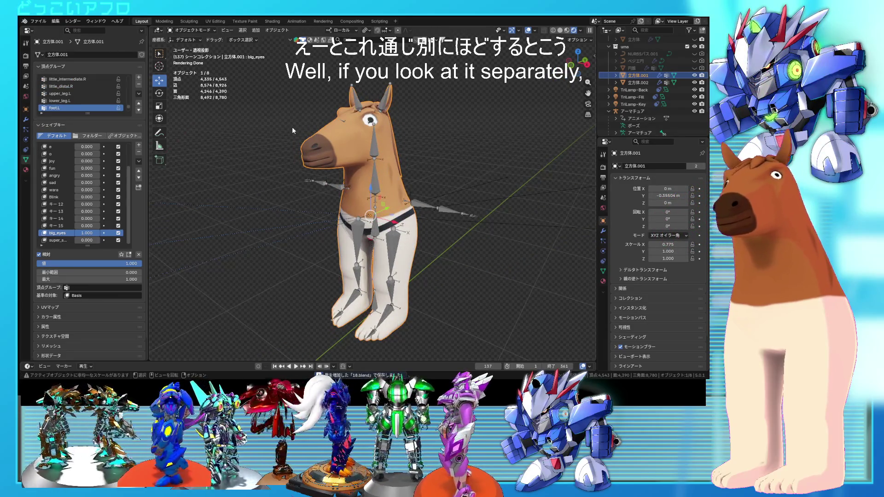
Open the robot armor project 11.blend from the recent files list.
{"action": "left_click", "coordinate": [43, 21]}
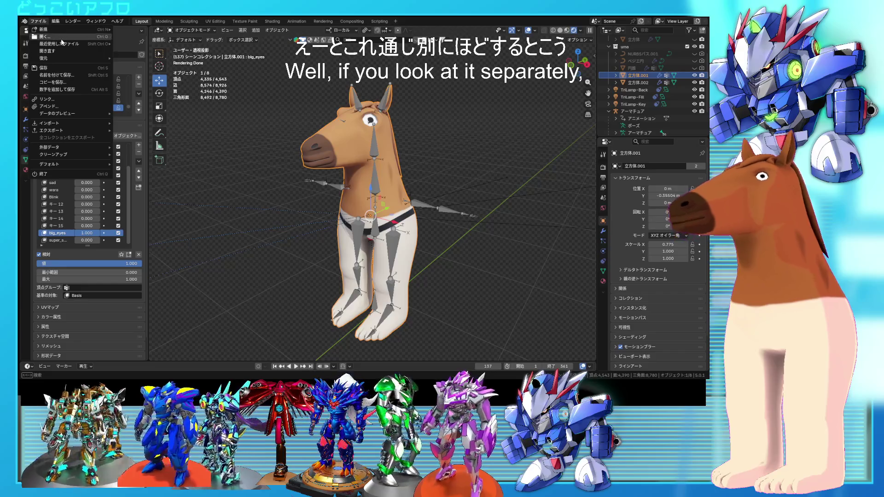
{"action": "mouse_move", "coordinate": [65, 45]}
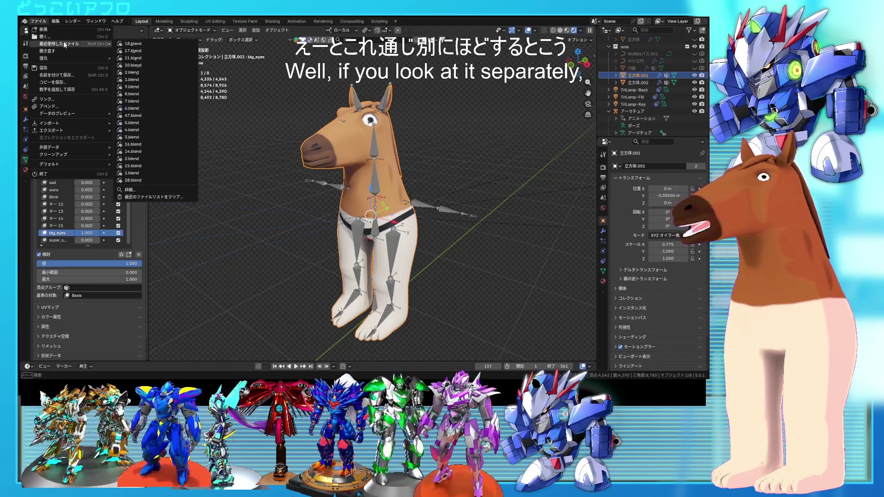
{"action": "left_click", "coordinate": [138, 59]}
Briefly hide and unhide the chest armor object 立方体.005, then save the file.
{"action": "mouse_move", "coordinate": [444, 238]}
{"action": "middle_mouse_down"}
{"action": "mouse_move", "coordinate": [466, 237]}
{"action": "mouse_move", "coordinate": [444, 240]}
{"action": "mouse_move", "coordinate": [444, 198]}
{"action": "mouse_move", "coordinate": [384, 177]}
{"action": "mouse_move", "coordinate": [445, 198]}
{"action": "middle_mouse_up"}
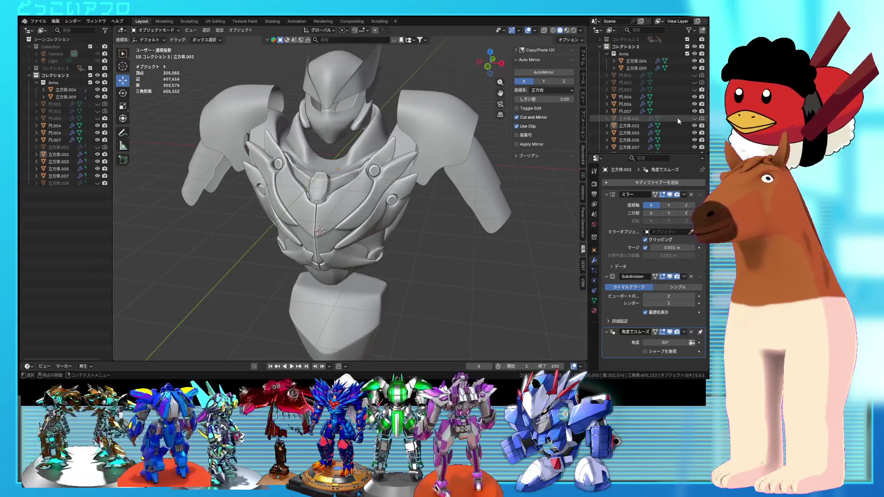
{"action": "scroll", "coordinate": [679, 121], "scroll_direction": "down", "scroll_amount": 1}
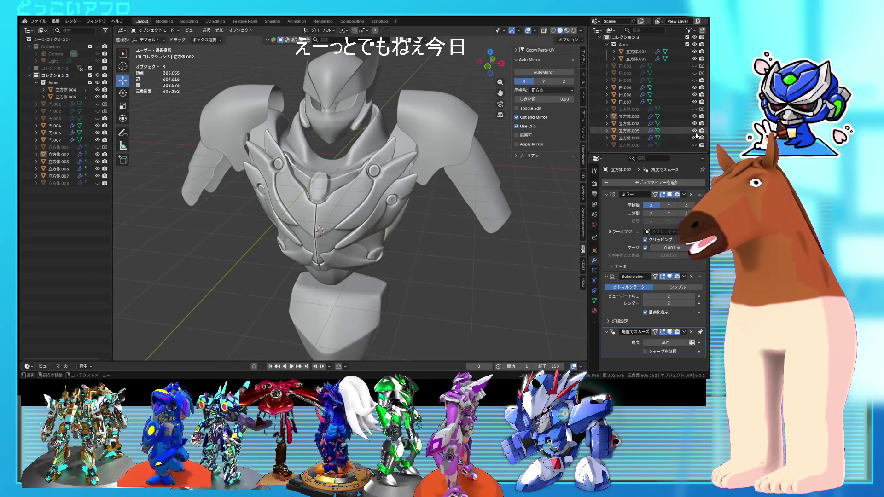
{"action": "left_click", "coordinate": [695, 130]}
{"action": "scroll", "coordinate": [415, 198], "scroll_direction": "up", "scroll_amount": 5}
{"action": "middle_click_drag", "start_coordinate": [414, 198], "coordinate": [456, 184]}
{"action": "left_click", "coordinate": [694, 131]}
{"action": "scroll", "coordinate": [369, 195], "scroll_direction": "down", "scroll_amount": 5}
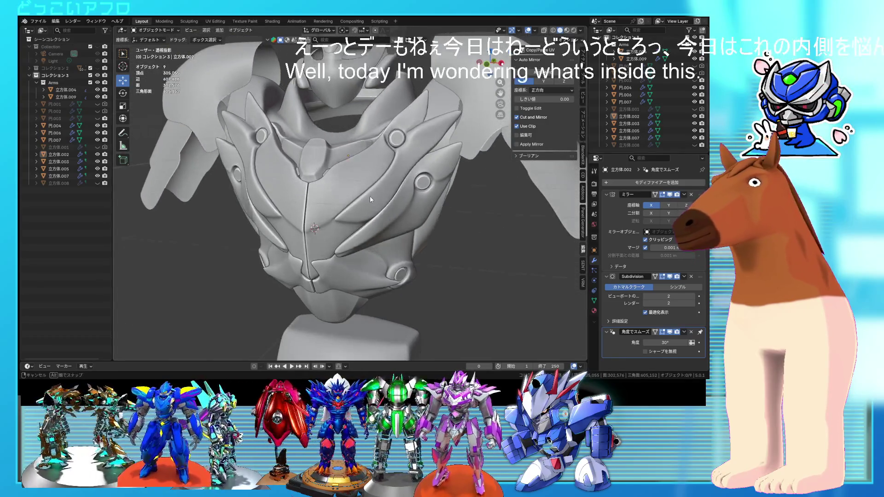
{"action": "key", "text": "ctrl+s"}
Select the chest armor piece and enter Edit Mode on its mesh.
{"action": "left_click", "coordinate": [369, 174]}
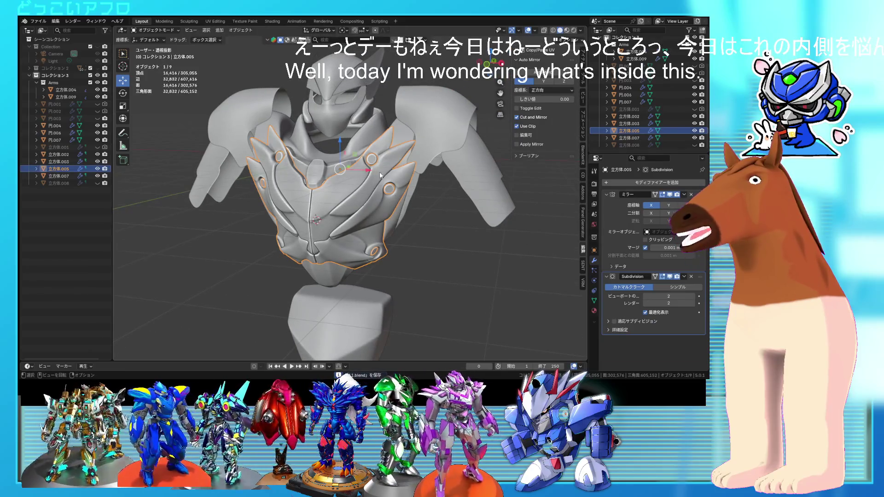
{"action": "key", "text": "Tab"}
{"action": "key", "text": "alt+q"}
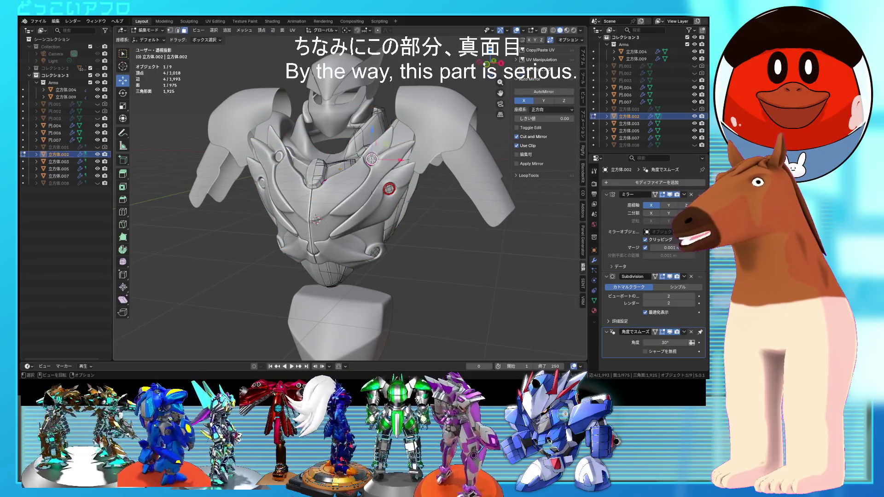
Select the linked chest plate on 立方体.005 and flip it with a -176° rotation.
{"action": "left_click", "coordinate": [371, 182]}
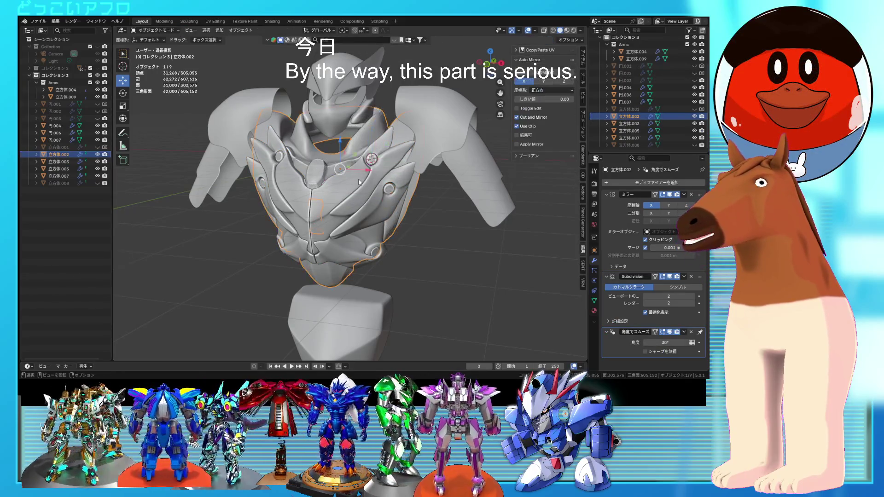
{"action": "key", "text": "alt+q"}
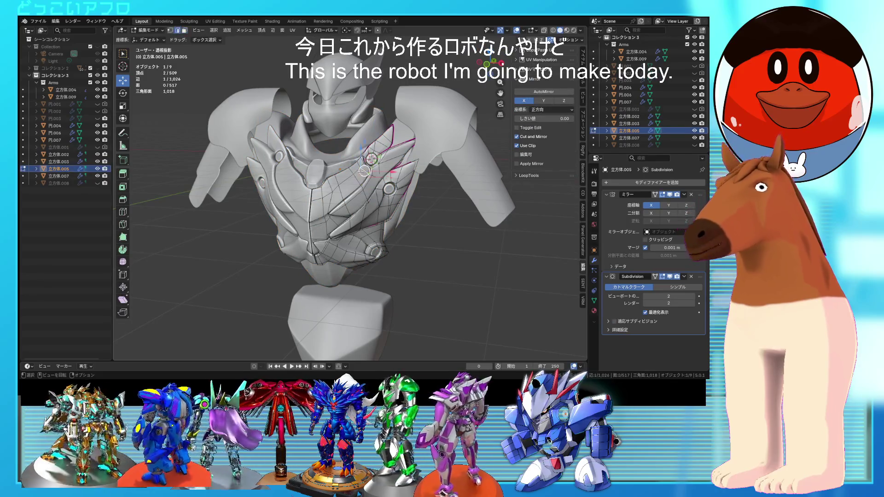
{"action": "key", "text": "ctrl+l"}
{"action": "middle_click_drag", "start_coordinate": [363, 171], "coordinate": [339, 69]}
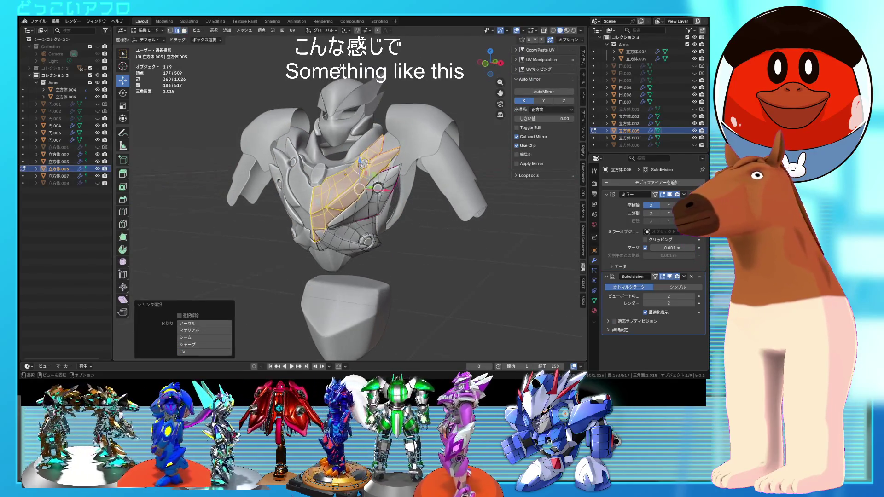
{"action": "middle_click_drag", "start_coordinate": [371, 115], "coordinate": [372, 126], "text": "shift"}
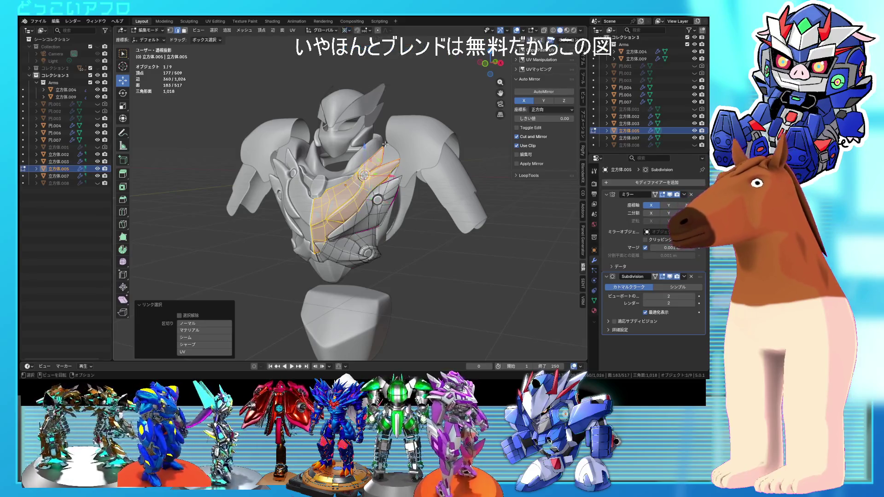
{"action": "key", "text": "r"}
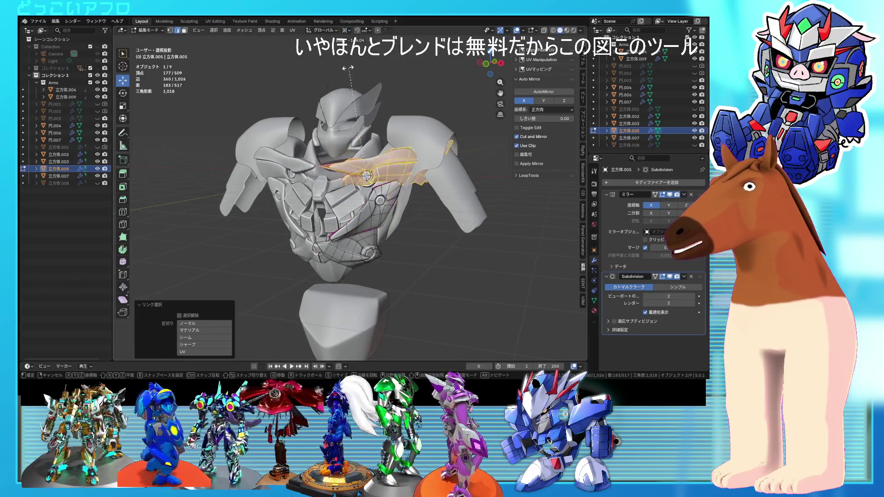
{"action": "left_click", "coordinate": [399, 184]}
{"action": "middle_click_drag", "start_coordinate": [398, 184], "coordinate": [350, 138]}
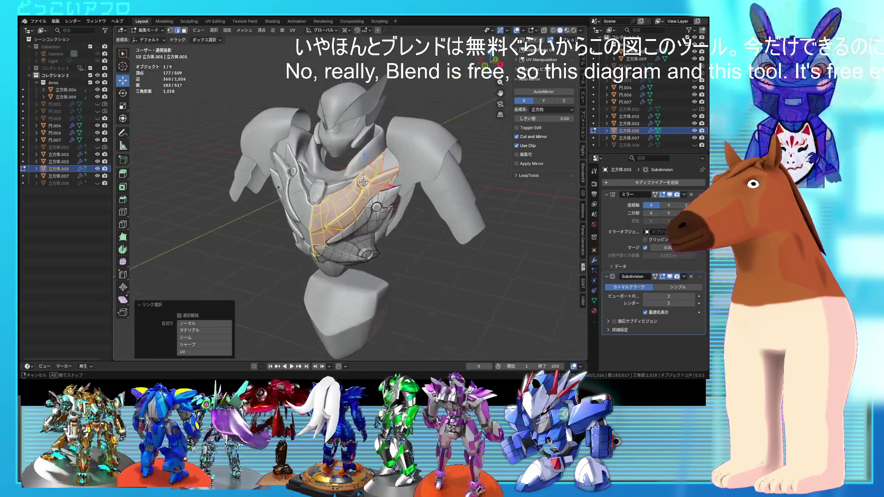
{"action": "key", "text": "r"}
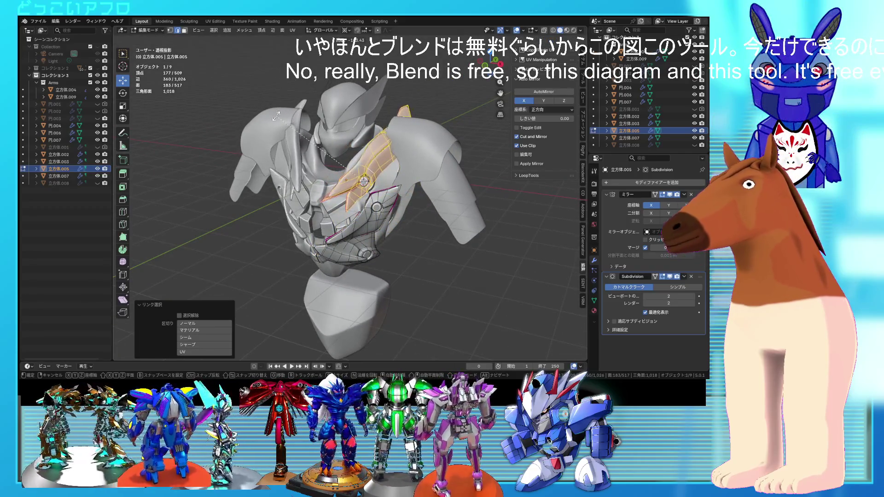
{"action": "left_click", "coordinate": [285, 125]}
Tilt the chest plate with a trackball rotation and a small Z-axis turn.
{"action": "middle_click_drag", "start_coordinate": [286, 124], "coordinate": [320, 146]}
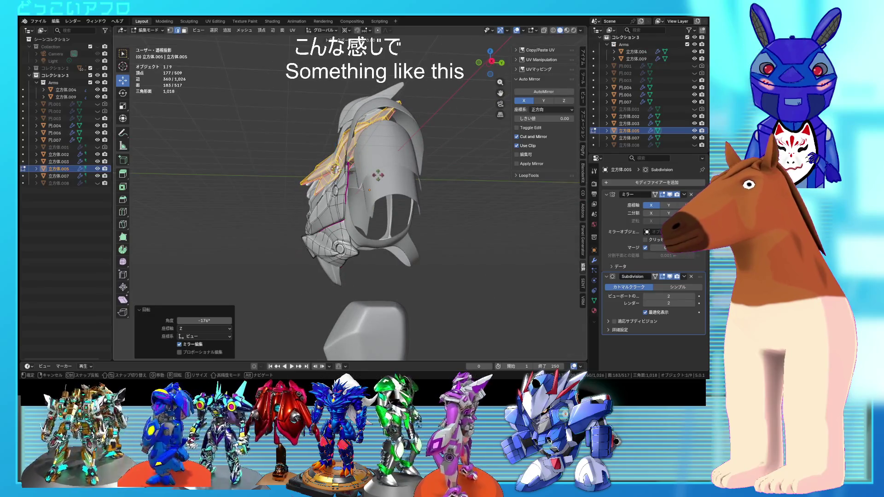
{"action": "key", "text": "r"}
{"action": "key", "text": "r"}
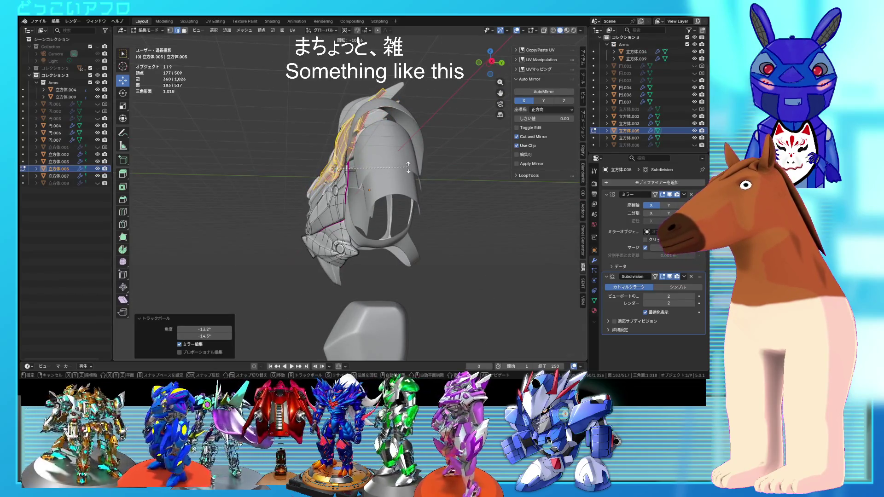
{"action": "key", "text": "r"}
{"action": "left_click", "coordinate": [408, 168]}
{"action": "mouse_move", "coordinate": [408, 168]}
{"action": "middle_mouse_down"}
{"action": "mouse_move", "coordinate": [477, 197]}
{"action": "mouse_move", "coordinate": [368, 181]}
{"action": "middle_mouse_up"}
Rotate the neighbouring linked panel -179°, tilt it by trackball, then turn it -24.1° on Z.
{"action": "left_click", "coordinate": [368, 180]}
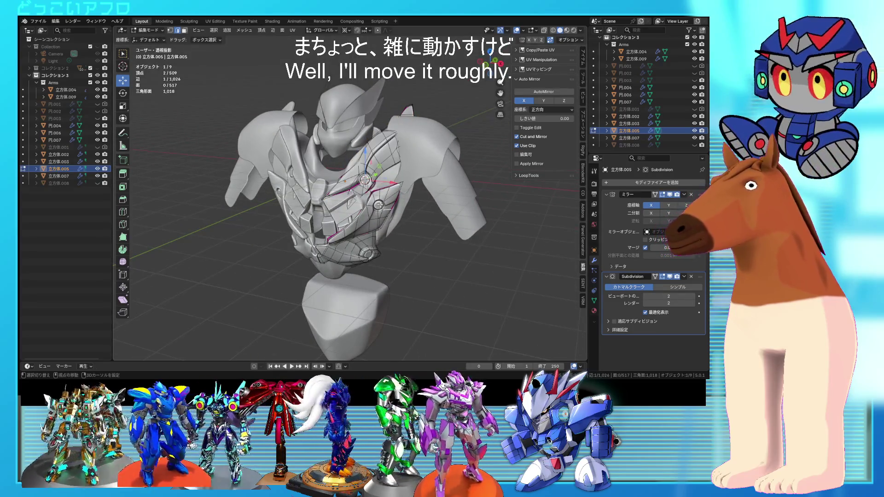
{"action": "left_click", "coordinate": [378, 206]}
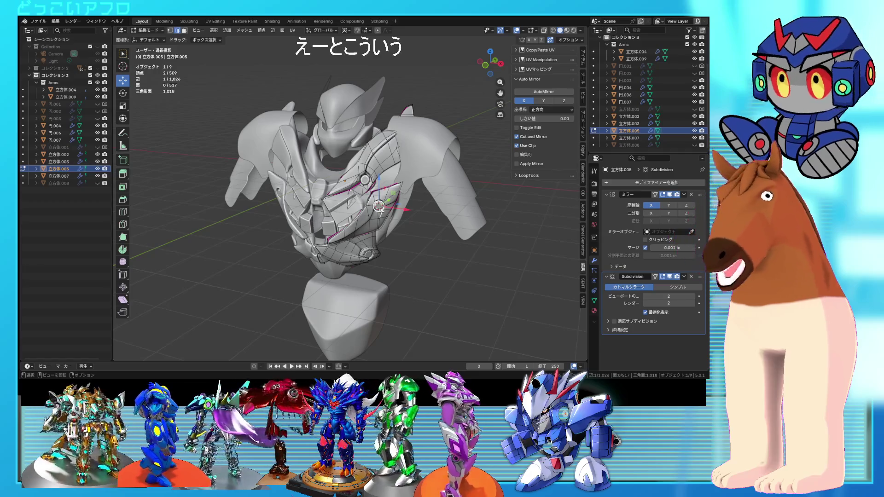
{"action": "key", "text": "l"}
{"action": "key", "text": "r"}
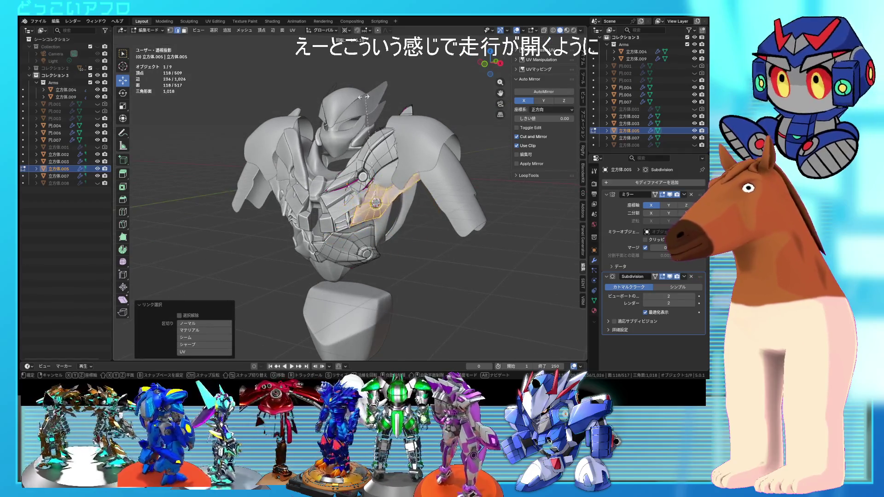
{"action": "left_click", "coordinate": [367, 97]}
{"action": "key", "text": "r"}
{"action": "key", "text": "r"}
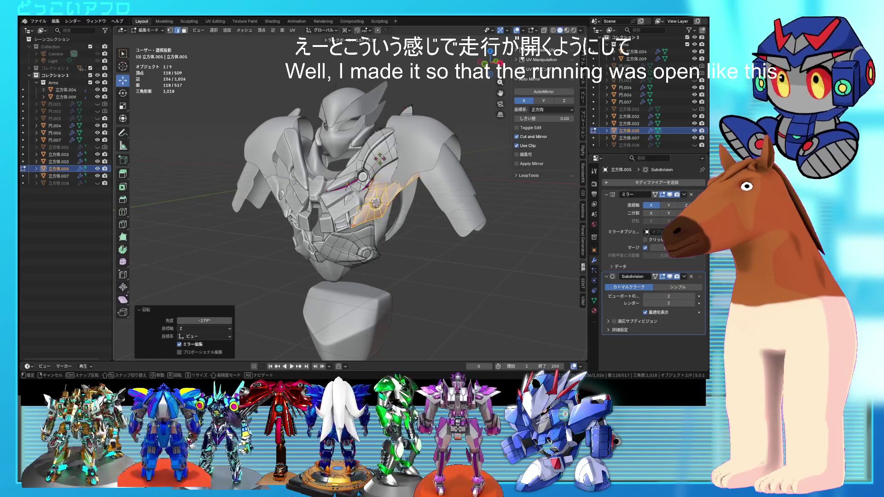
{"action": "left_click", "coordinate": [441, 189]}
{"action": "key", "text": "r"}
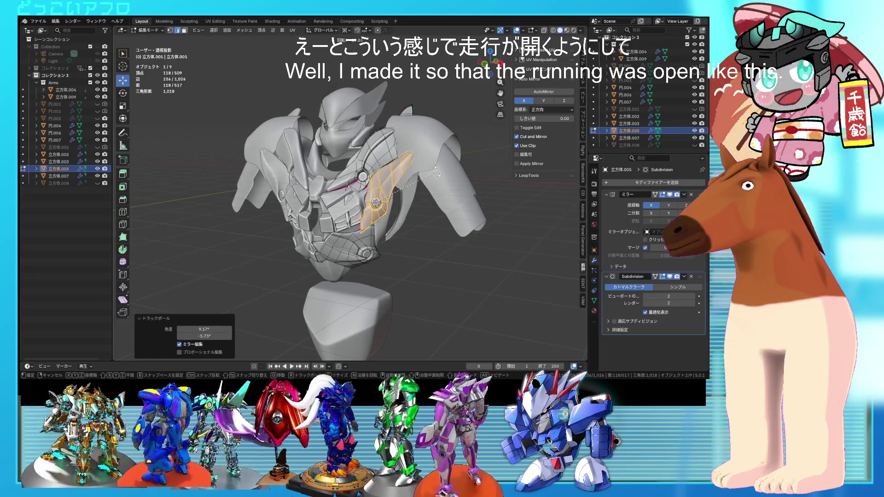
{"action": "left_click", "coordinate": [436, 171]}
Rotate the lower linked panel -157°, then return to Object Mode and select 立方体.009.
{"action": "middle_click_drag", "start_coordinate": [378, 203], "coordinate": [372, 196]}
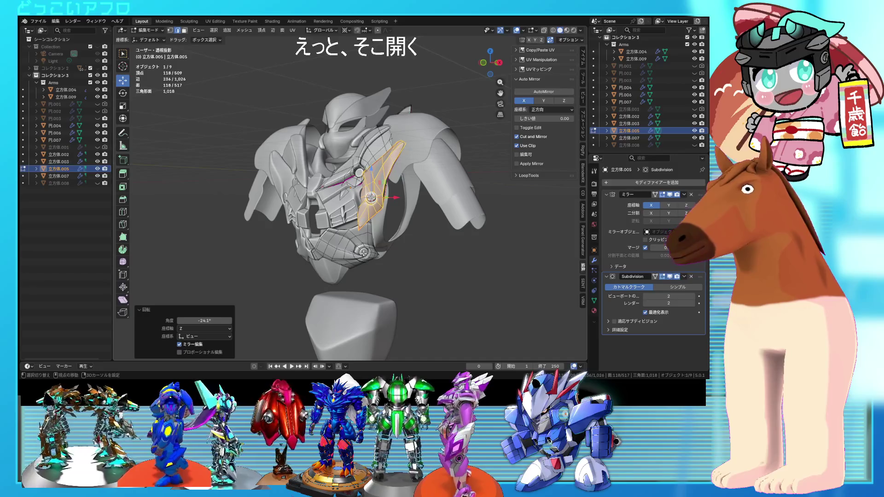
{"action": "key", "text": "2"}
{"action": "left_click", "coordinate": [371, 173]}
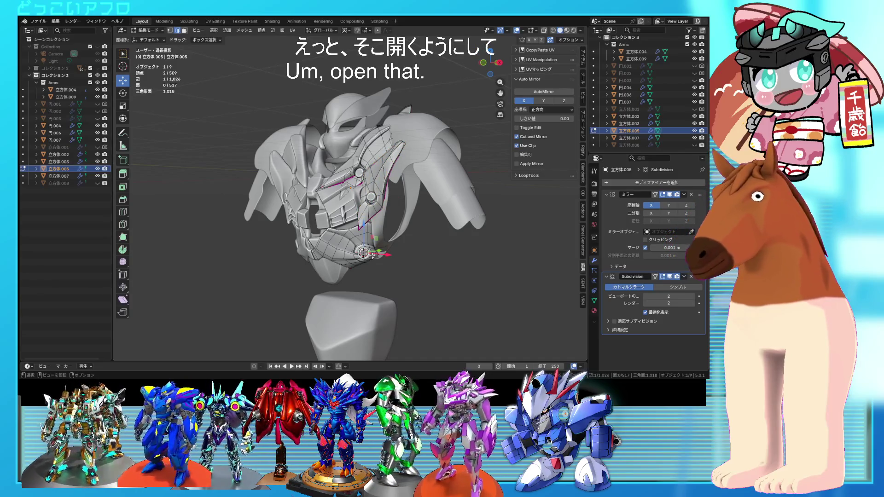
{"action": "key", "text": "l"}
{"action": "middle_click_drag", "start_coordinate": [372, 254], "coordinate": [322, 207]}
{"action": "key", "text": "r"}
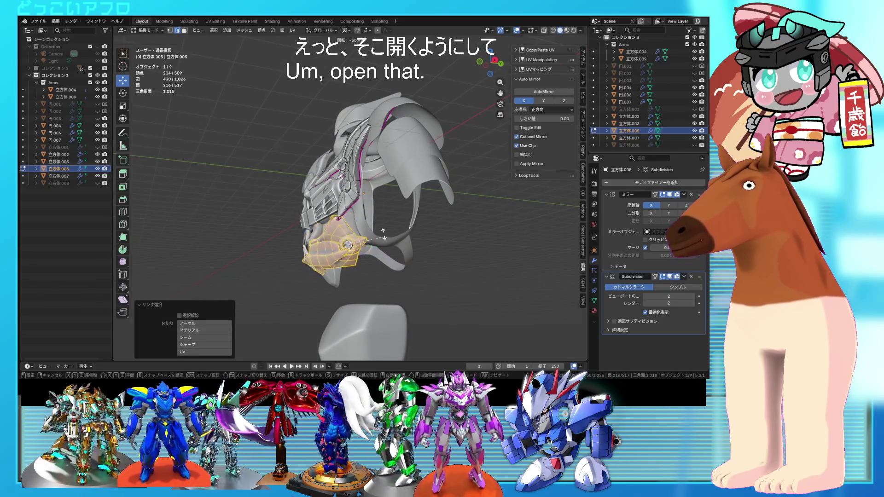
{"action": "left_click", "coordinate": [271, 166]}
{"action": "middle_click_drag", "start_coordinate": [271, 166], "coordinate": [408, 240]}
{"action": "key", "text": "r"}
{"action": "mouse_move", "coordinate": [394, 235]}
{"action": "middle_mouse_down"}
{"action": "mouse_move", "coordinate": [407, 223]}
{"action": "mouse_move", "coordinate": [393, 216]}
{"action": "mouse_move", "coordinate": [436, 208]}
{"action": "mouse_move", "coordinate": [452, 225]}
{"action": "mouse_move", "coordinate": [432, 223]}
{"action": "mouse_move", "coordinate": [421, 206]}
{"action": "mouse_move", "coordinate": [428, 189]}
{"action": "mouse_move", "coordinate": [450, 229]}
{"action": "mouse_move", "coordinate": [430, 229]}
{"action": "mouse_move", "coordinate": [449, 221]}
{"action": "middle_mouse_up"}
{"action": "key", "text": "Tab"}
{"action": "left_click", "coordinate": [637, 59]}
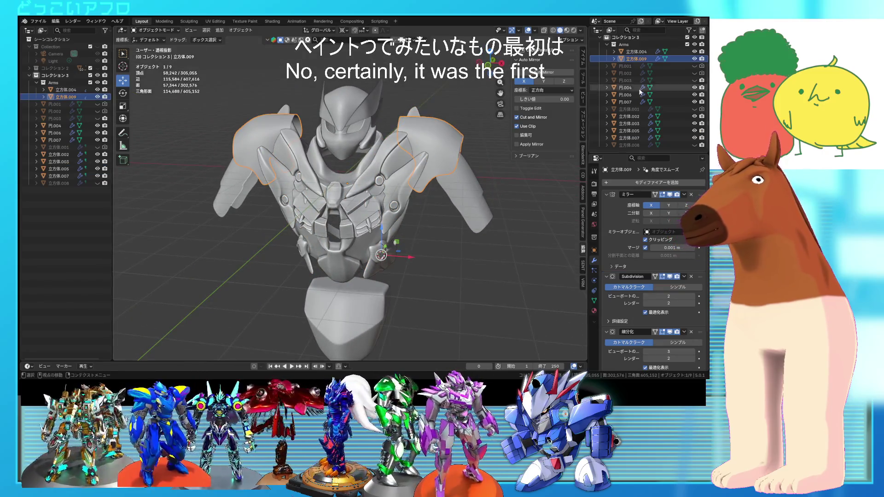
Hide the Arms collection, check the chest armour 立方体.005 in Edit Mode, and save.
{"action": "left_click", "coordinate": [694, 44]}
{"action": "mouse_move", "coordinate": [450, 176]}
{"action": "middle_mouse_down"}
{"action": "mouse_move", "coordinate": [475, 167]}
{"action": "mouse_move", "coordinate": [386, 172]}
{"action": "mouse_move", "coordinate": [382, 196]}
{"action": "mouse_move", "coordinate": [410, 196]}
{"action": "mouse_move", "coordinate": [393, 184]}
{"action": "mouse_move", "coordinate": [383, 195]}
{"action": "middle_mouse_up"}
{"action": "left_click", "coordinate": [383, 195]}
{"action": "key", "text": "Tab"}
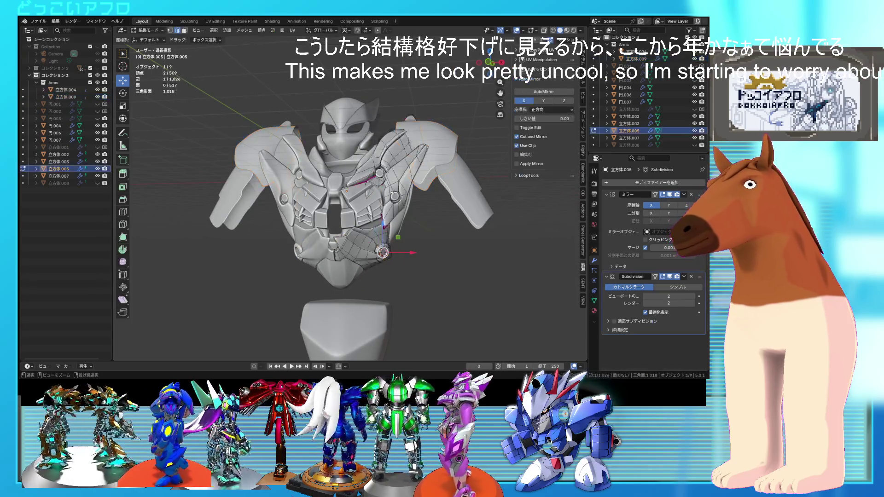
{"action": "key", "text": "Tab"}
{"action": "middle_click_drag", "start_coordinate": [434, 209], "coordinate": [427, 204]}
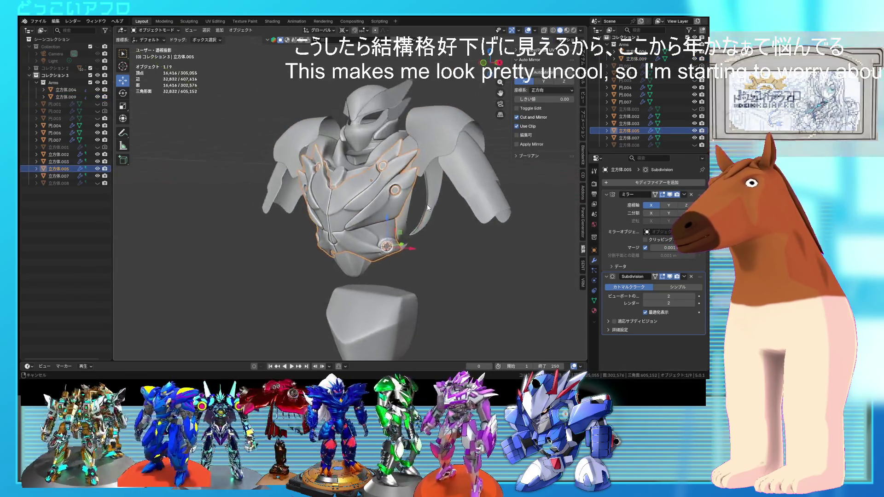
{"action": "key", "text": "ctrl+s"}
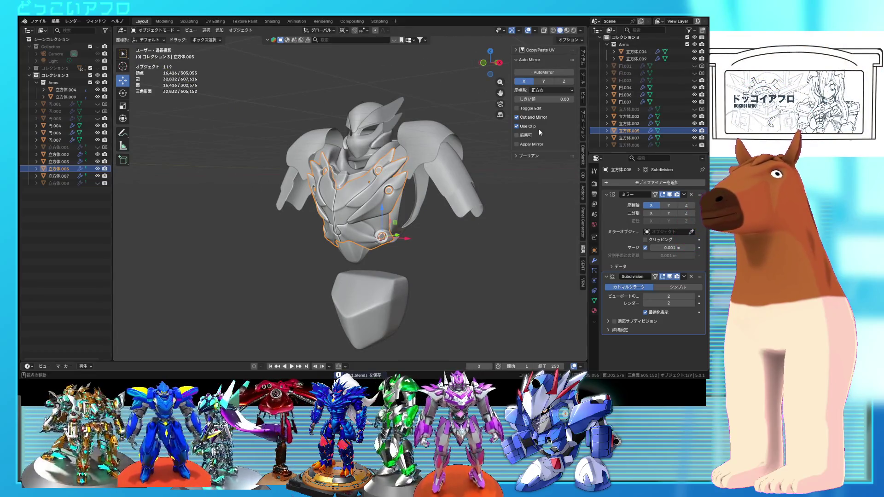
Give the arm object 立方体.004 Shade Auto Smooth shading.
{"action": "left_click", "coordinate": [446, 209]}
{"action": "middle_click_drag", "start_coordinate": [446, 209], "coordinate": [411, 235]}
{"action": "right_click", "coordinate": [410, 235]}
{"action": "left_click", "coordinate": [465, 239]}
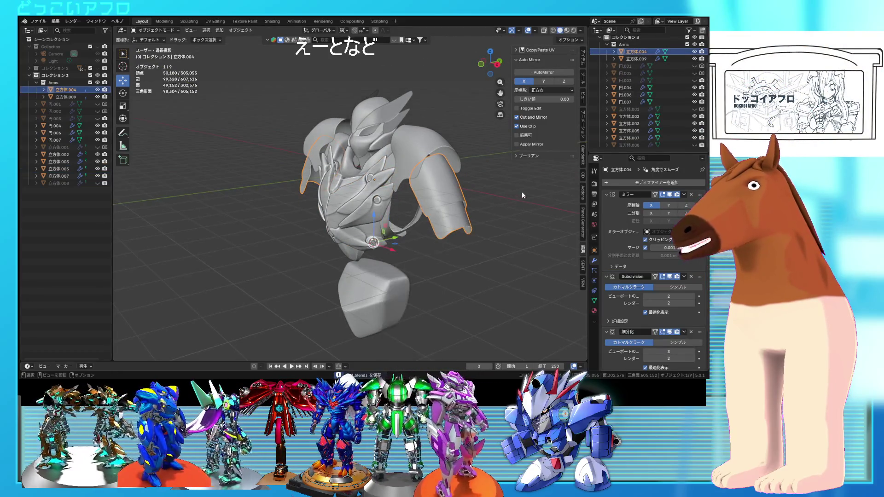
Reset the 3D cursor to the world origin (0, 0, 0) and deselect the arm.
{"action": "left_click", "coordinate": [583, 96]}
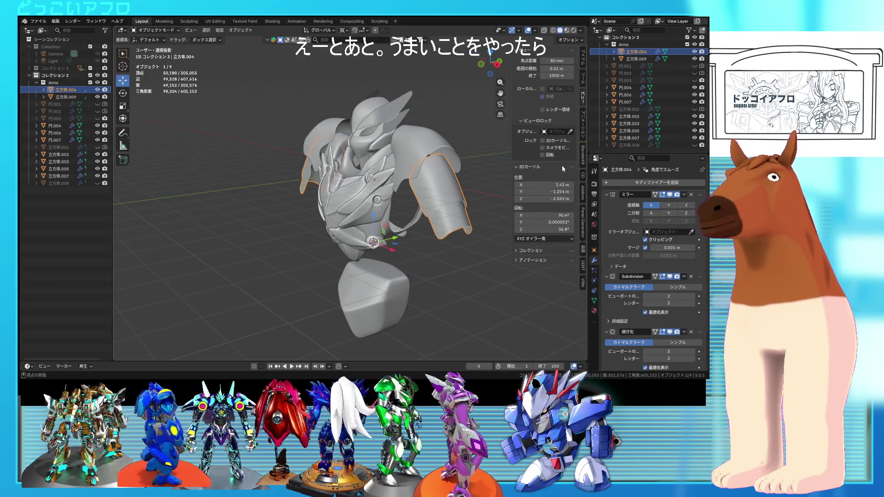
{"action": "key", "text": "alt+BackSpace"}
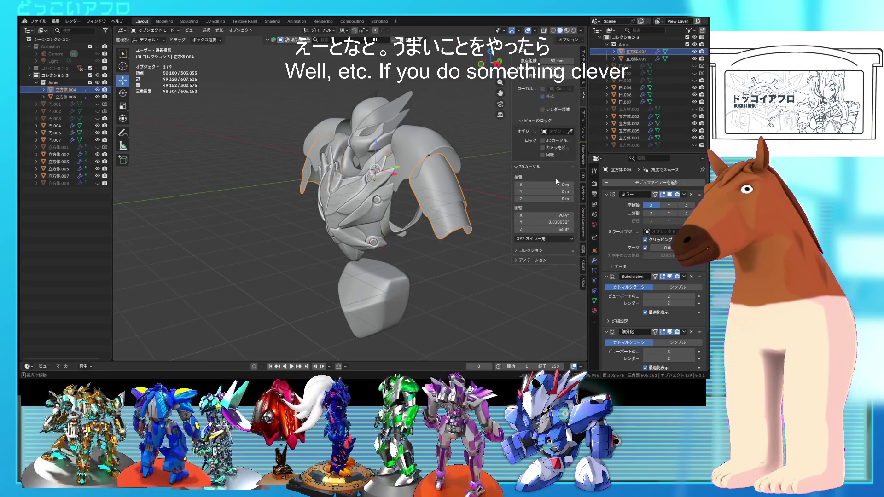
{"action": "left_click", "coordinate": [461, 198]}
{"action": "key", "text": "shift+a"}
Add a new cube and move it along Y to sit beside the bust.
{"action": "mouse_move", "coordinate": [450, 189]}
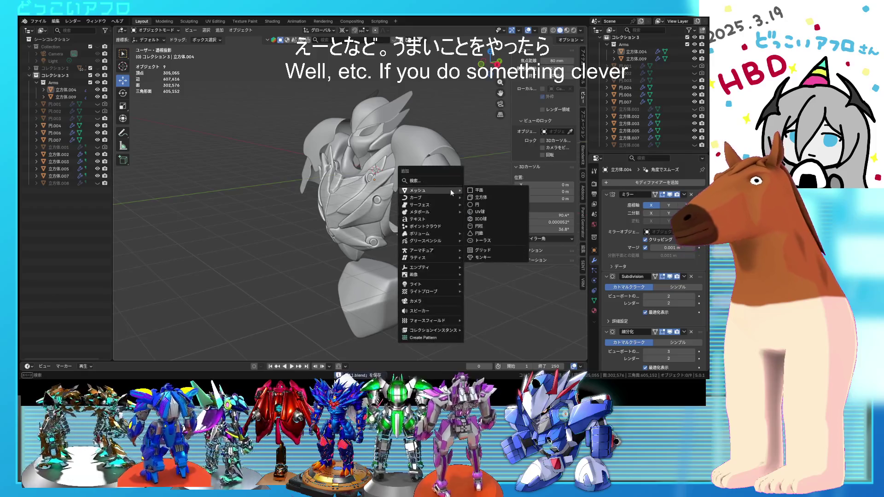
{"action": "left_click", "coordinate": [502, 190]}
{"action": "key", "text": "g"}
{"action": "key", "text": "y"}
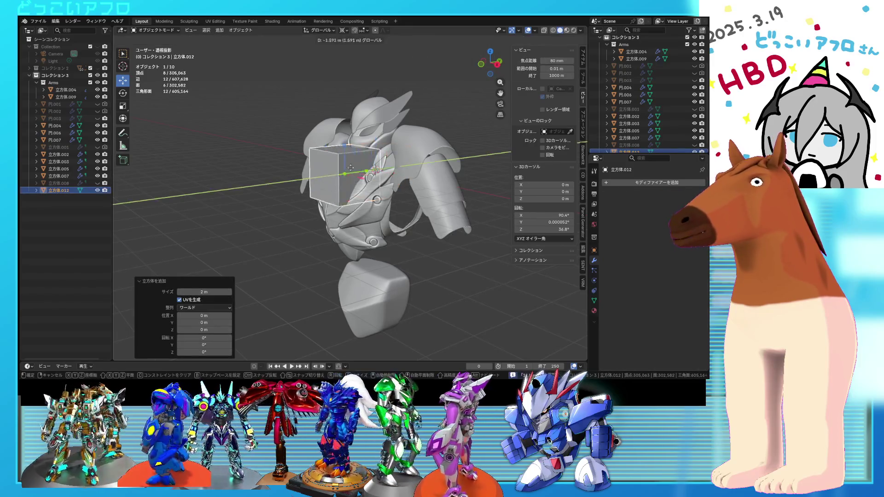
{"action": "left_click", "coordinate": [268, 173]}
{"action": "mouse_move", "coordinate": [268, 173]}
{"action": "middle_mouse_down", "text": "shift"}
{"action": "mouse_move", "coordinate": [374, 171]}
{"action": "mouse_move", "coordinate": [360, 187]}
{"action": "mouse_move", "coordinate": [359, 179]}
{"action": "mouse_move", "coordinate": [376, 182]}
{"action": "middle_mouse_up", "text": "shift"}
Give the cube a level-1 Subdivision and a Mirror modifier.
{"action": "key", "text": "ctrl+1"}
{"action": "left_click", "coordinate": [583, 247]}
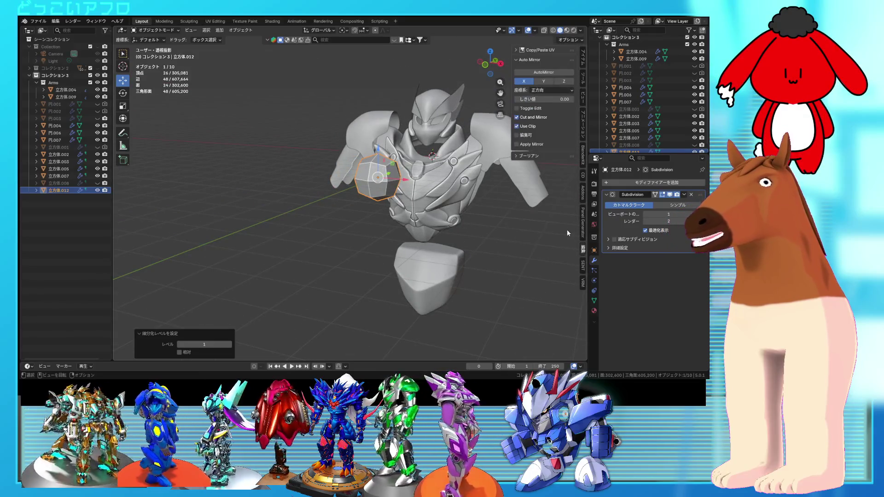
{"action": "left_click", "coordinate": [544, 73]}
Add two centred loop cuts through the cube.
{"action": "key", "text": "Tab"}
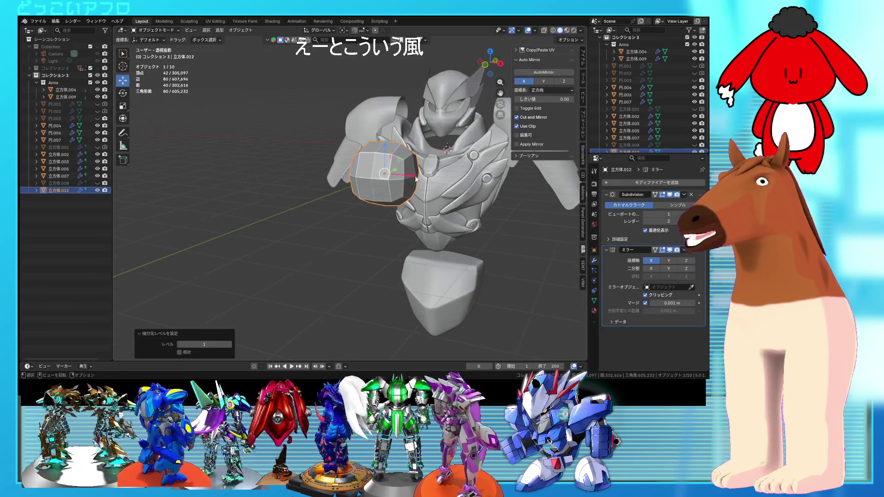
{"action": "scroll", "coordinate": [368, 175], "scroll_direction": "up", "scroll_amount": 3}
{"action": "left_click", "coordinate": [335, 158]}
{"action": "right_click", "coordinate": [335, 158]}
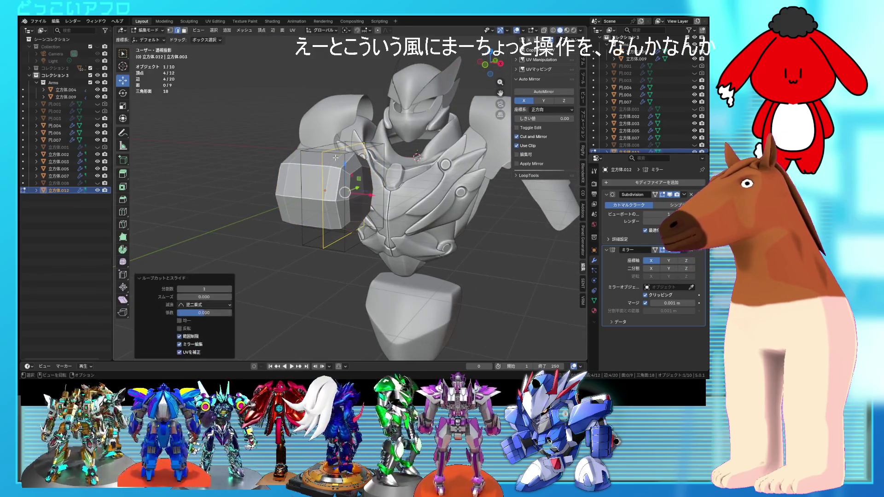
{"action": "middle_click_drag", "start_coordinate": [335, 158], "coordinate": [322, 161]}
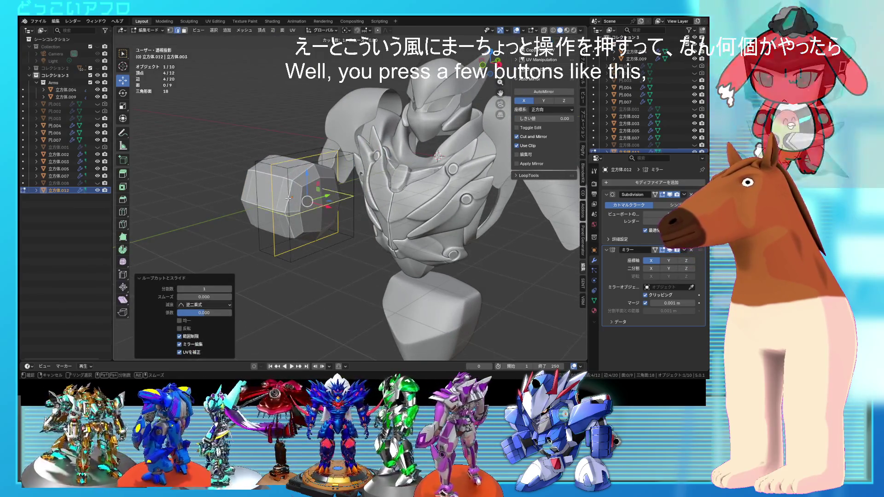
{"action": "key", "text": "ctrl+r"}
{"action": "left_click", "coordinate": [295, 189]}
{"action": "right_click", "coordinate": [294, 189]}
{"action": "mouse_move", "coordinate": [295, 188]}
{"action": "middle_mouse_down"}
{"action": "mouse_move", "coordinate": [317, 179]}
{"action": "mouse_move", "coordinate": [276, 194]}
{"action": "middle_mouse_up"}
Duplicate the cube's top-half faces in place and raise the copy upward.
{"action": "key", "text": "alt+a"}
{"action": "key", "text": "shift+z"}
{"action": "left_click_drag", "start_coordinate": [306, 193], "coordinate": [201, 130]}
{"action": "key", "text": "shift+z"}
{"action": "middle_click_drag", "start_coordinate": [201, 131], "coordinate": [408, 182]}
{"action": "key", "text": "shift+d"}
{"action": "right_click", "coordinate": [407, 197]}
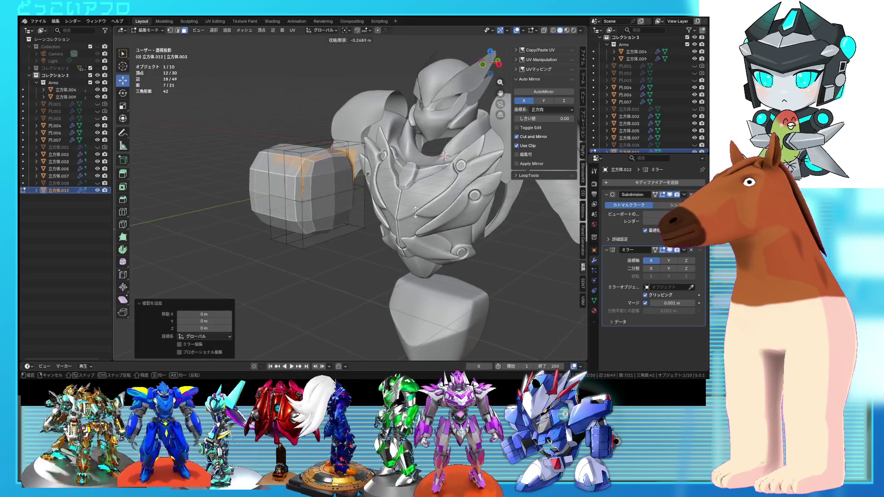
{"action": "left_click", "coordinate": [405, 200]}
{"action": "left_click_drag", "start_coordinate": [322, 143], "coordinate": [321, 136]}
Move the Subdivision modifier below Mirror in the modifier stack.
{"action": "left_click_drag", "start_coordinate": [699, 194], "coordinate": [699, 276]}
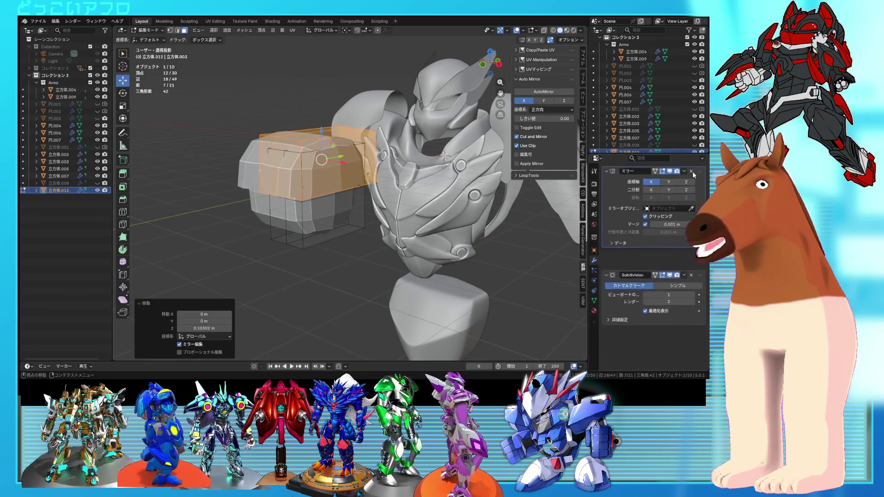
{"action": "key", "text": "Tab"}
{"action": "middle_click_drag", "start_coordinate": [361, 197], "coordinate": [302, 188]}
Add a loop cut, then redo the extrusion so the faces extend downward.
{"action": "key", "text": "Tab"}
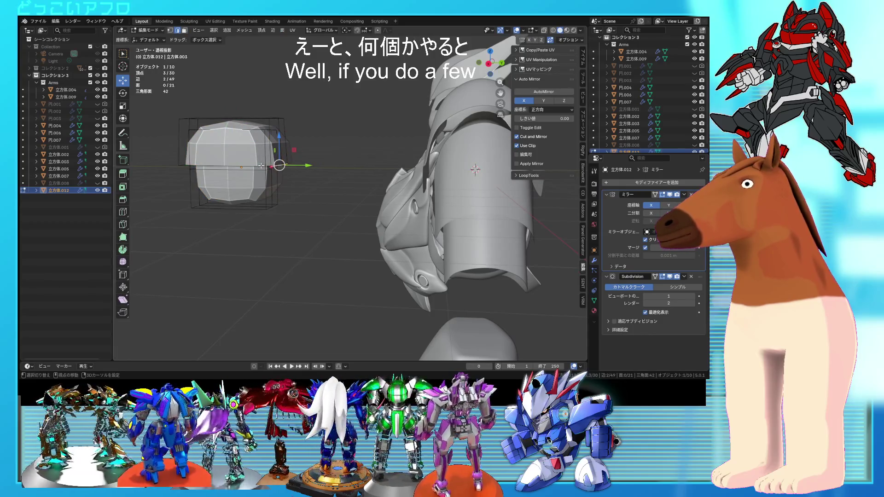
{"action": "left_click", "coordinate": [234, 194]}
{"action": "mouse_move", "coordinate": [234, 199]}
{"action": "middle_mouse_down"}
{"action": "mouse_move", "coordinate": [263, 196]}
{"action": "mouse_move", "coordinate": [282, 171]}
{"action": "middle_mouse_up"}
{"action": "key", "text": "e"}
{"action": "right_click", "coordinate": [306, 182]}
{"action": "key", "text": "ctrl+z"}
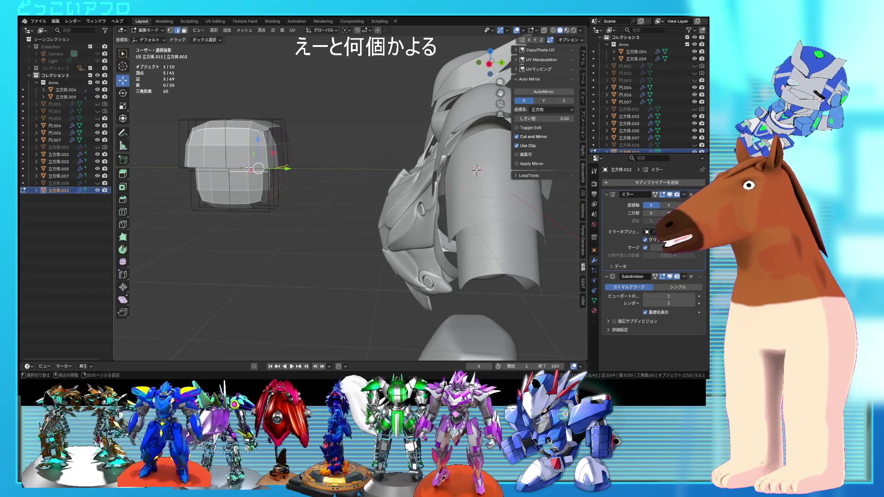
{"action": "key", "text": "e"}
{"action": "left_click", "coordinate": [325, 242]}
{"action": "mouse_move", "coordinate": [324, 241]}
{"action": "middle_mouse_down"}
{"action": "mouse_move", "coordinate": [342, 222]}
{"action": "mouse_move", "coordinate": [312, 155]}
{"action": "middle_mouse_up"}
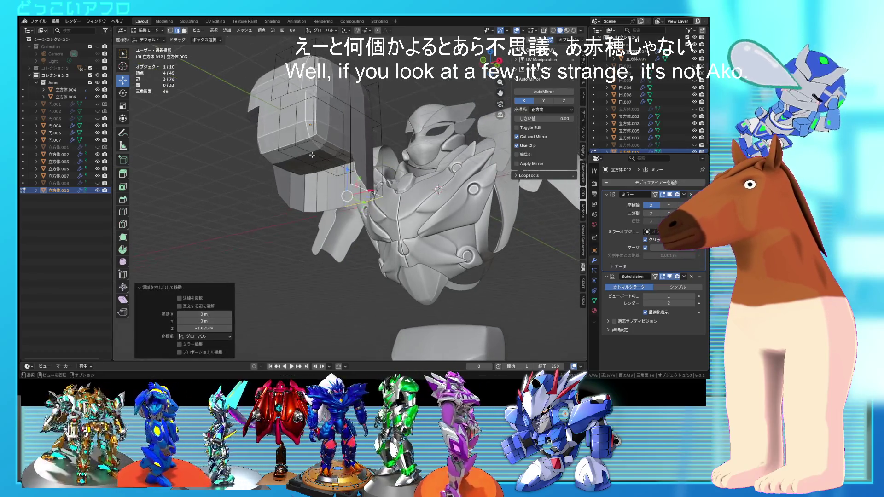
Duplicate the connected box, shrink it and stack it directly below the top block.
{"action": "left_click", "coordinate": [312, 155]}
{"action": "key", "text": "ctrl+l"}
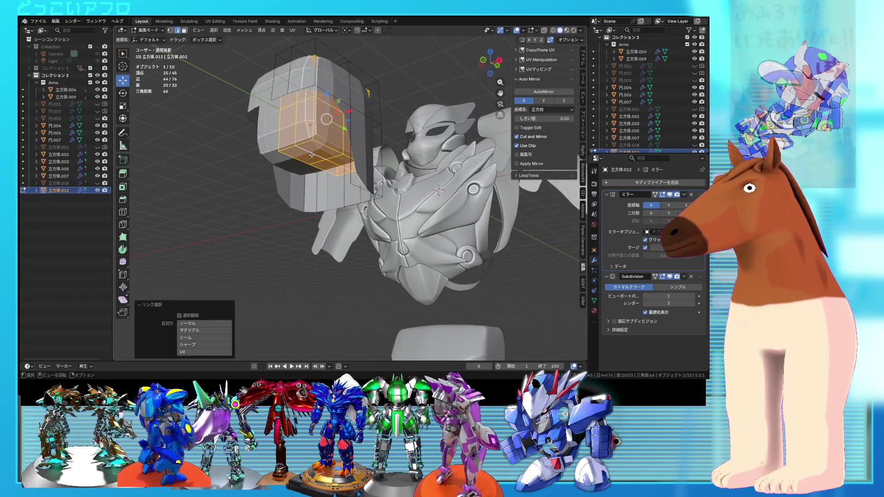
{"action": "key", "text": "shift+d"}
{"action": "key", "text": "z"}
{"action": "left_click", "coordinate": [318, 228]}
{"action": "key", "text": "s"}
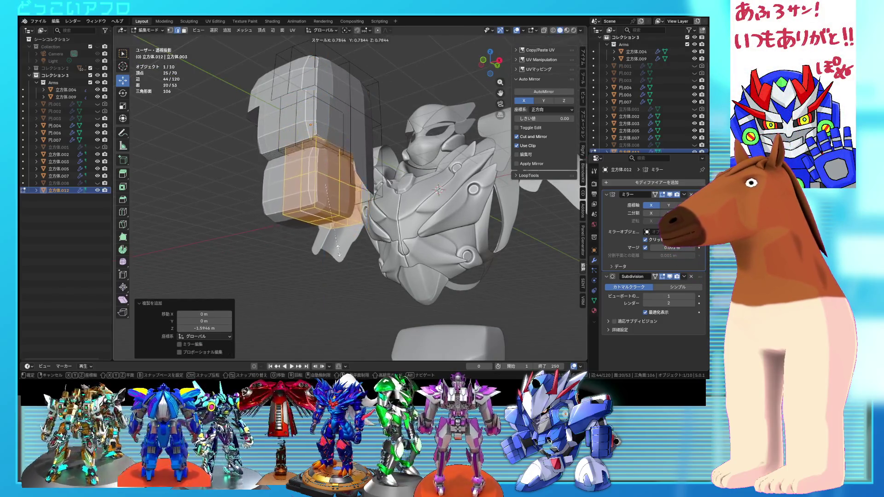
{"action": "key", "text": "g"}
{"action": "key", "text": "z"}
{"action": "key", "text": "Tab"}
{"action": "mouse_move", "coordinate": [327, 155]}
{"action": "middle_mouse_down"}
{"action": "mouse_move", "coordinate": [376, 236]}
{"action": "mouse_move", "coordinate": [378, 221]}
{"action": "middle_mouse_up"}
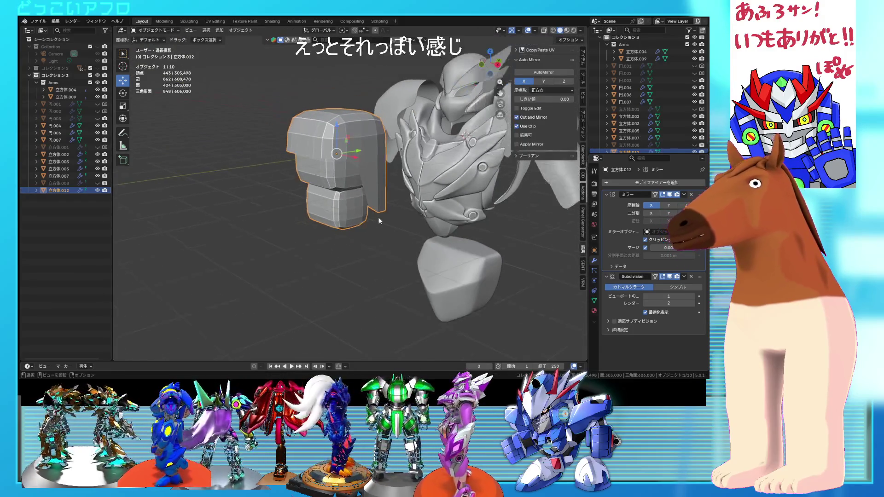
Move the block figure along Y in front of the bust.
{"action": "left_click_drag", "start_coordinate": [361, 151], "coordinate": [329, 154]}
{"action": "mouse_move", "coordinate": [329, 155]}
{"action": "middle_mouse_down"}
{"action": "mouse_move", "coordinate": [409, 212]}
{"action": "mouse_move", "coordinate": [374, 216]}
{"action": "middle_mouse_up"}
{"action": "scroll", "coordinate": [345, 157], "scroll_direction": "down", "scroll_amount": 4}
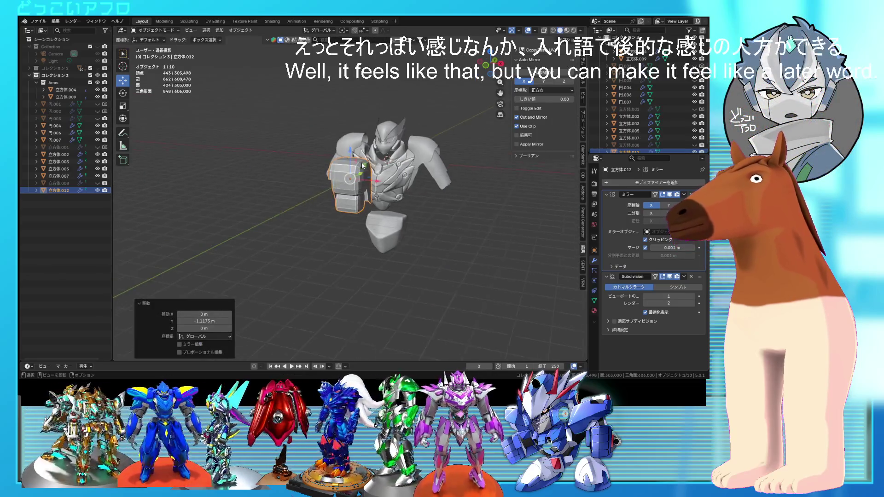
{"action": "left_click", "coordinate": [339, 146]}
{"action": "scroll", "coordinate": [339, 145], "scroll_direction": "up", "scroll_amount": 2}
Apply Shade Smooth to the block figure and view it from the front.
{"action": "right_click", "coordinate": [323, 175]}
{"action": "left_click", "coordinate": [322, 174]}
{"action": "scroll", "coordinate": [381, 198], "scroll_direction": "up", "scroll_amount": 2}
{"action": "mouse_move", "coordinate": [381, 199]}
{"action": "middle_mouse_down"}
{"action": "mouse_move", "coordinate": [410, 197]}
{"action": "mouse_move", "coordinate": [370, 184]}
{"action": "middle_mouse_up"}
{"action": "scroll", "coordinate": [359, 171], "scroll_direction": "up", "scroll_amount": 4}
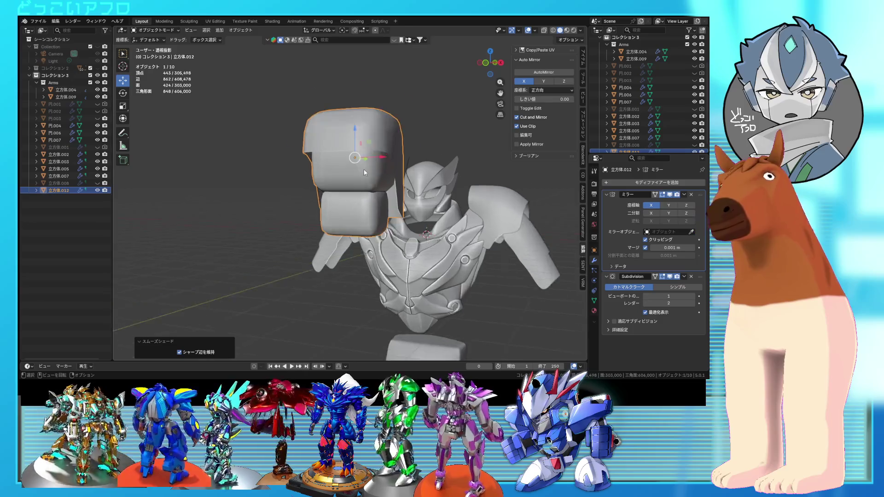
{"action": "mouse_move", "coordinate": [358, 174]}
{"action": "middle_mouse_down"}
{"action": "mouse_move", "coordinate": [317, 183]}
{"action": "mouse_move", "coordinate": [336, 183]}
{"action": "middle_mouse_up"}
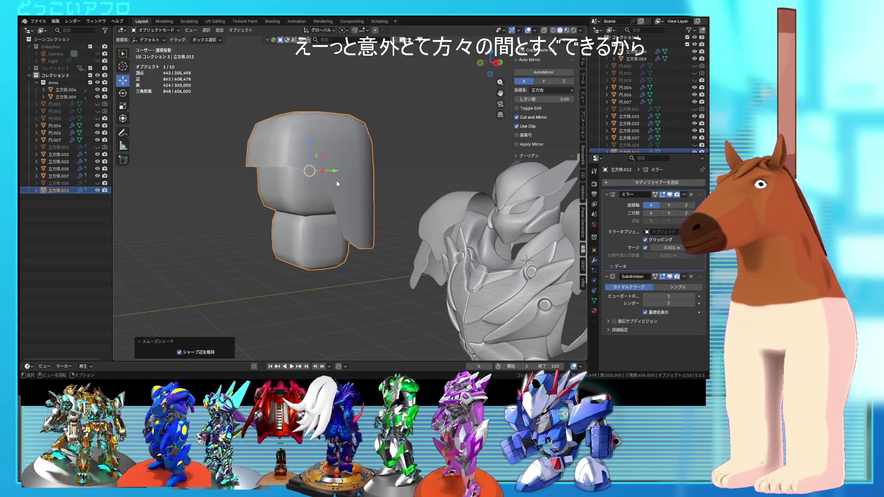
{"action": "mouse_move", "coordinate": [349, 185]}
{"action": "middle_mouse_down"}
{"action": "mouse_move", "coordinate": [375, 196]}
{"action": "mouse_move", "coordinate": [383, 217]}
{"action": "middle_mouse_up"}
Duplicate the lower box's side face strip and scale the copy down.
{"action": "key", "text": "Tab"}
{"action": "scroll", "coordinate": [382, 216], "scroll_direction": "up", "scroll_amount": 3}
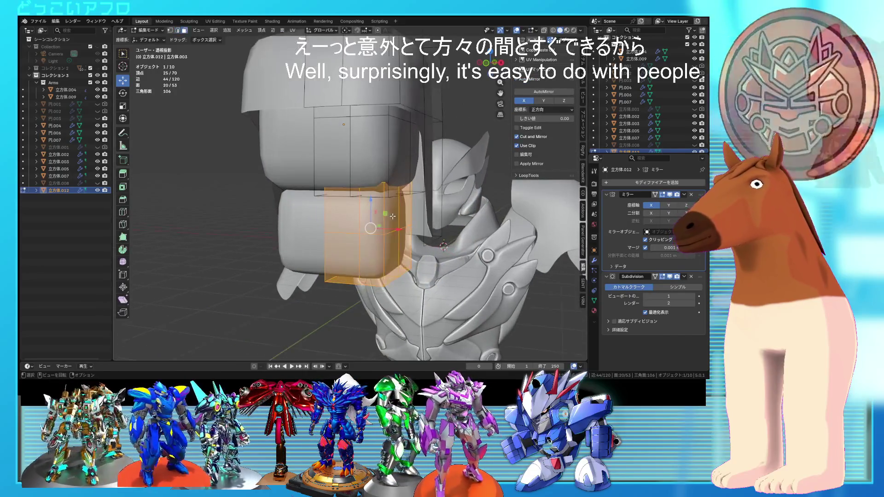
{"action": "left_click_drag", "start_coordinate": [368, 177], "coordinate": [410, 287]}
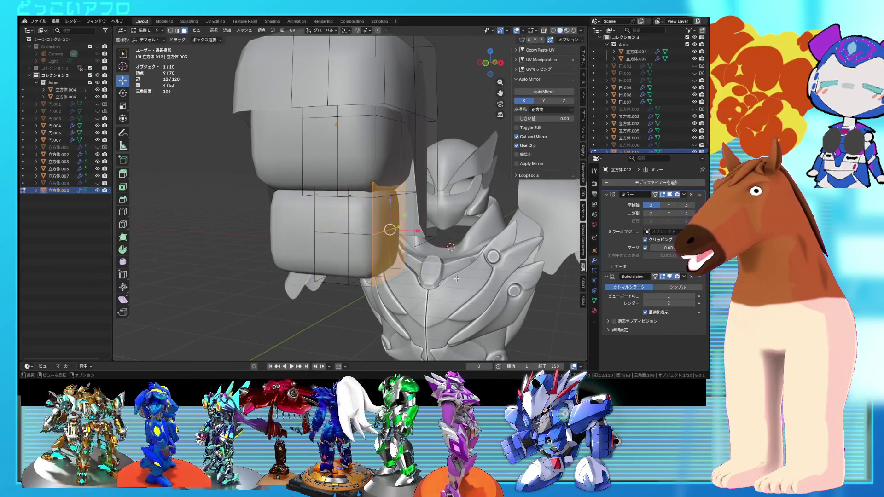
{"action": "key", "text": "shift+d"}
{"action": "right_click", "coordinate": [444, 266]}
{"action": "key", "text": "shift+z"}
{"action": "key", "text": "alt+a"}
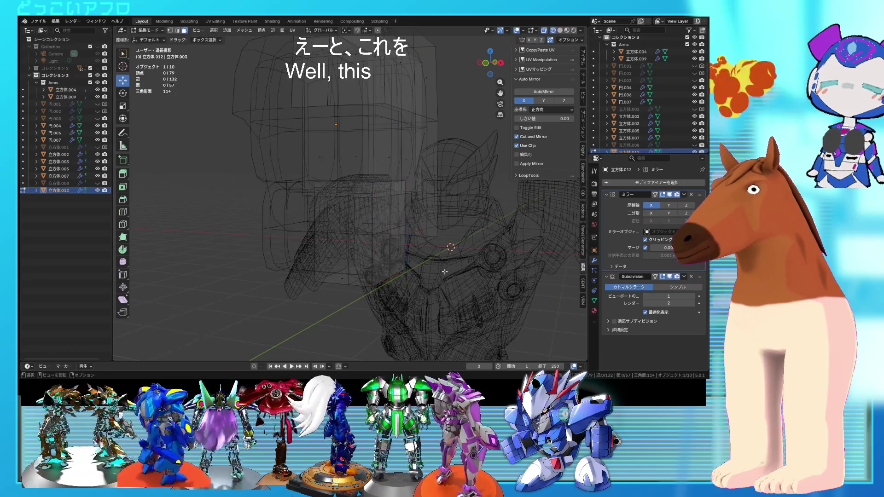
{"action": "key", "text": "shift+z"}
{"action": "left_click_drag", "start_coordinate": [369, 180], "coordinate": [410, 288]}
{"action": "key", "text": "s"}
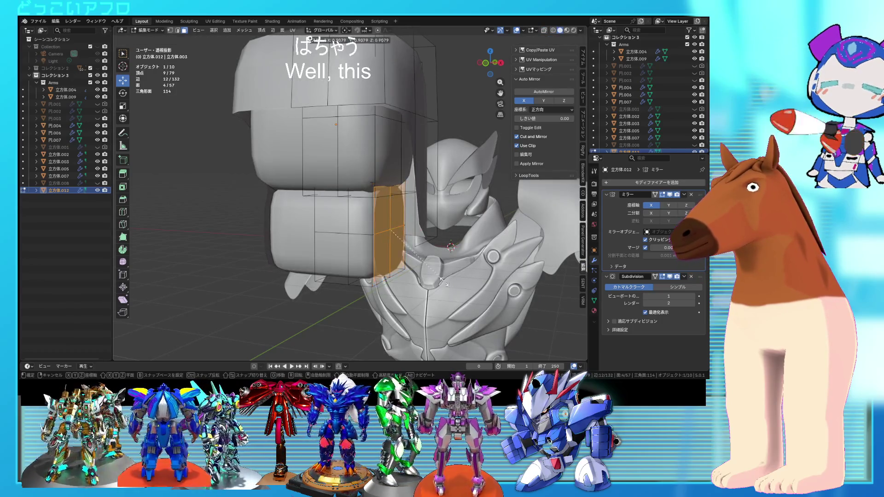
{"action": "left_click", "coordinate": [406, 217]}
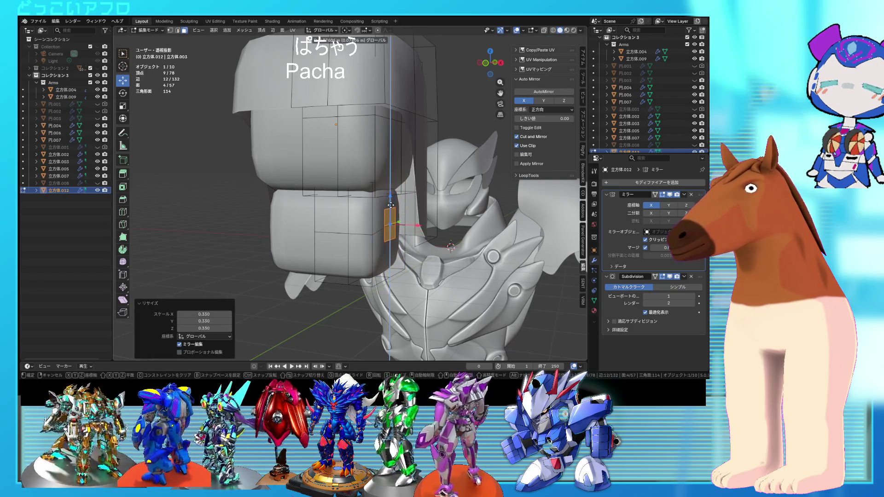
Separate the scaled face strip into its own object and edit it in isolation.
{"action": "right_click", "coordinate": [412, 235]}
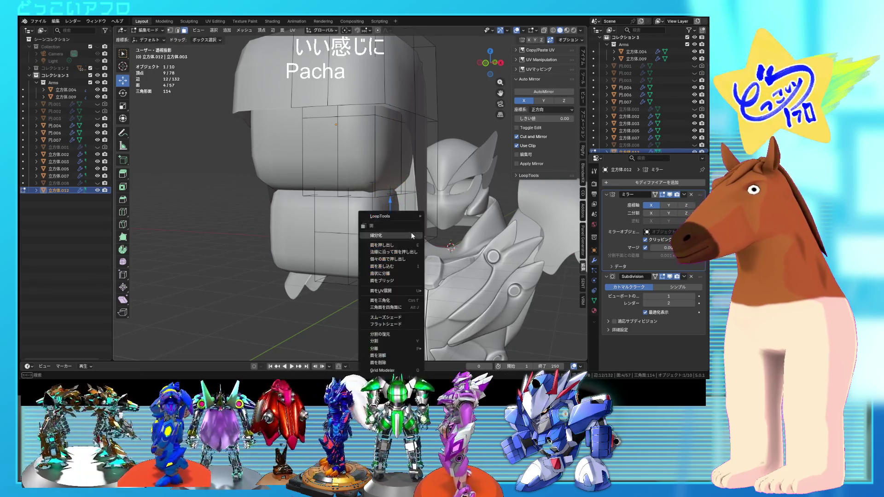
{"action": "mouse_move", "coordinate": [405, 349]}
{"action": "left_click", "coordinate": [450, 333]}
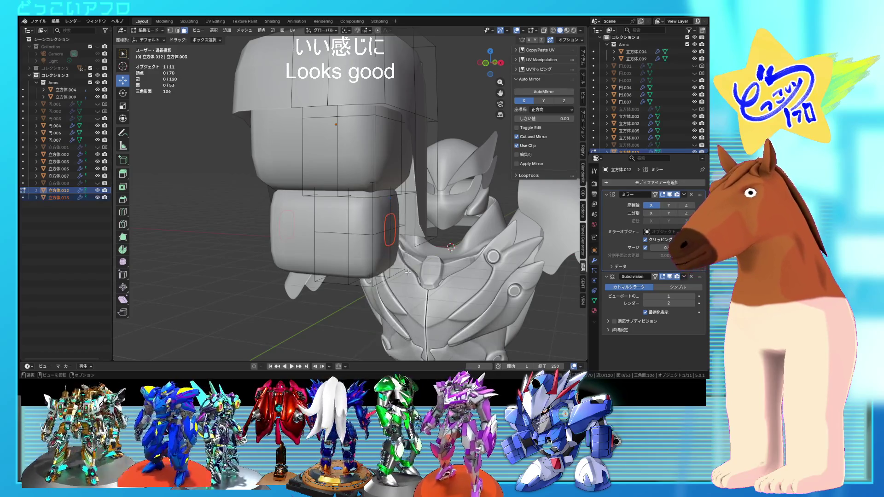
{"action": "key", "text": "Tab"}
{"action": "left_click", "coordinate": [394, 241]}
{"action": "key", "text": "Tab"}
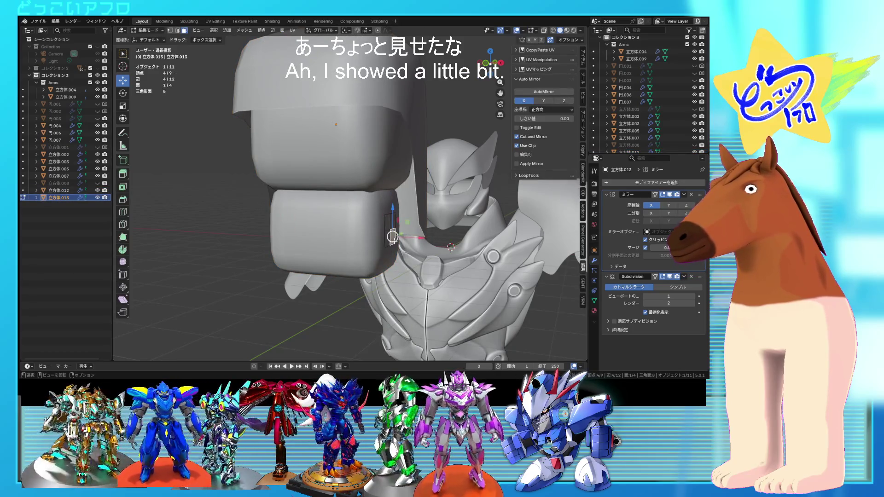
Extrude the face sideways into an arm bar with a loop cut across it.
{"action": "left_click_drag", "start_coordinate": [390, 210], "coordinate": [390, 195]}
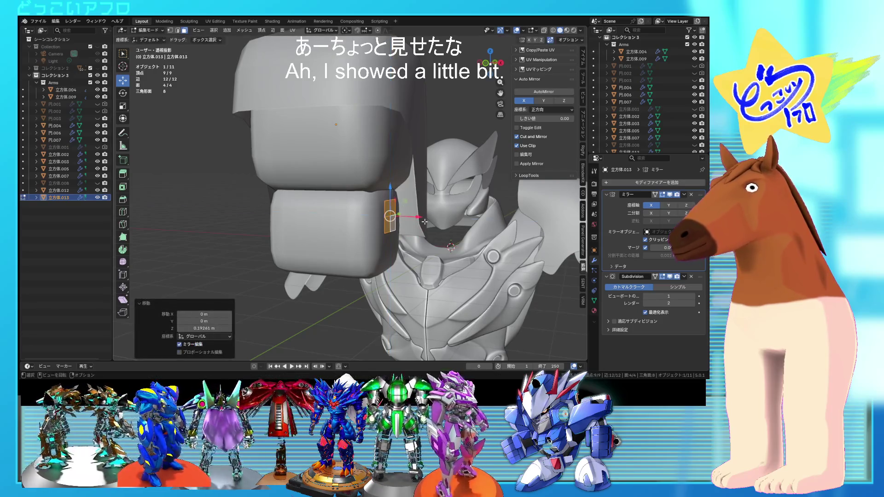
{"action": "key", "text": "e"}
{"action": "left_click", "coordinate": [525, 235]}
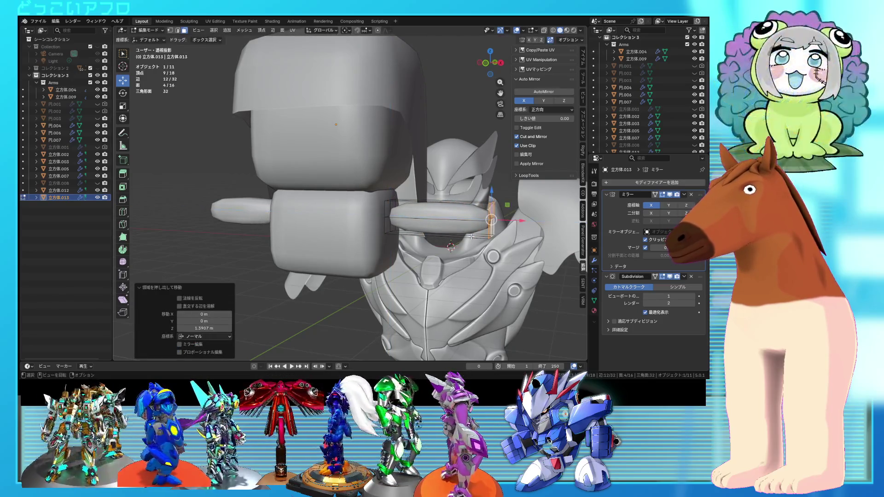
{"action": "key", "text": "ctrl+r"}
{"action": "left_click", "coordinate": [416, 228]}
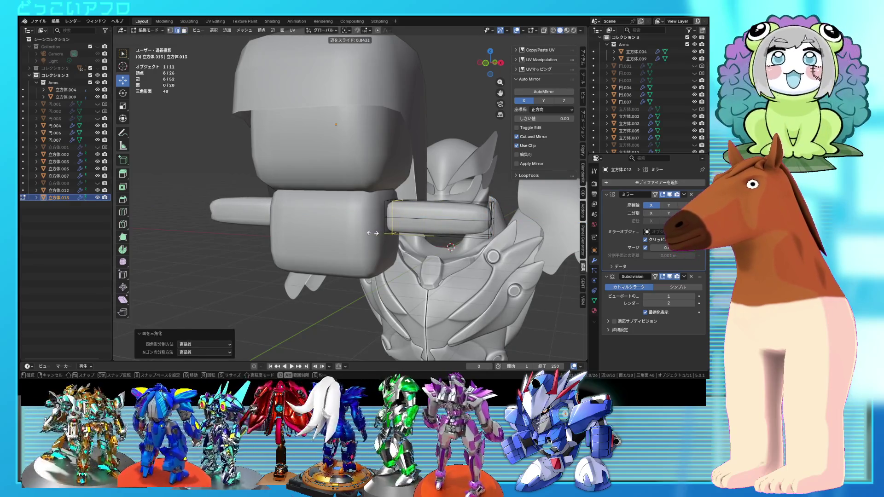
{"action": "left_click", "coordinate": [452, 229]}
{"action": "left_click", "coordinate": [452, 229]}
{"action": "middle_click_drag", "start_coordinate": [452, 229], "coordinate": [479, 258]}
Reposition the arm's outer-section vertices and place the duplicated part slightly lower.
{"action": "key", "text": "1"}
{"action": "key", "text": "alt+z"}
{"action": "mouse_move", "coordinate": [373, 221]}
{"action": "left_mouse_down"}
{"action": "mouse_move", "coordinate": [467, 264]}
{"action": "mouse_move", "coordinate": [427, 248]}
{"action": "left_mouse_up"}
{"action": "key", "text": "alt+z"}
{"action": "mouse_move", "coordinate": [427, 247]}
{"action": "middle_mouse_down"}
{"action": "mouse_move", "coordinate": [384, 208]}
{"action": "mouse_move", "coordinate": [428, 203]}
{"action": "middle_mouse_up"}
{"action": "key", "text": "Tab"}
{"action": "key", "text": "Tab"}
{"action": "left_click", "coordinate": [433, 245]}
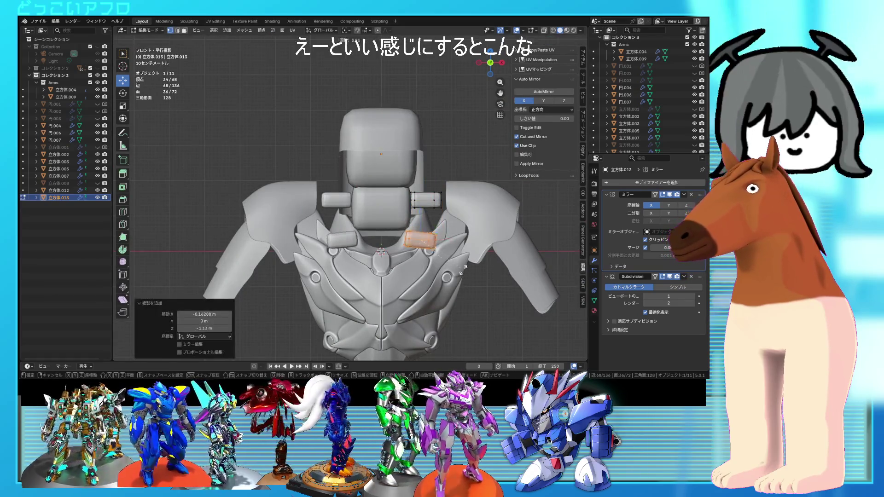
{"action": "mouse_move", "coordinate": [418, 263]}
{"action": "middle_mouse_down"}
{"action": "mouse_move", "coordinate": [353, 269]}
{"action": "mouse_move", "coordinate": [392, 259]}
{"action": "mouse_move", "coordinate": [377, 238]}
{"action": "mouse_move", "coordinate": [319, 224]}
{"action": "mouse_move", "coordinate": [376, 218]}
{"action": "mouse_move", "coordinate": [363, 221]}
{"action": "mouse_move", "coordinate": [452, 246]}
{"action": "mouse_move", "coordinate": [486, 229]}
{"action": "mouse_move", "coordinate": [404, 221]}
{"action": "mouse_move", "coordinate": [397, 206]}
{"action": "mouse_move", "coordinate": [397, 220]}
{"action": "middle_mouse_up"}
{"action": "key", "text": "Tab"}
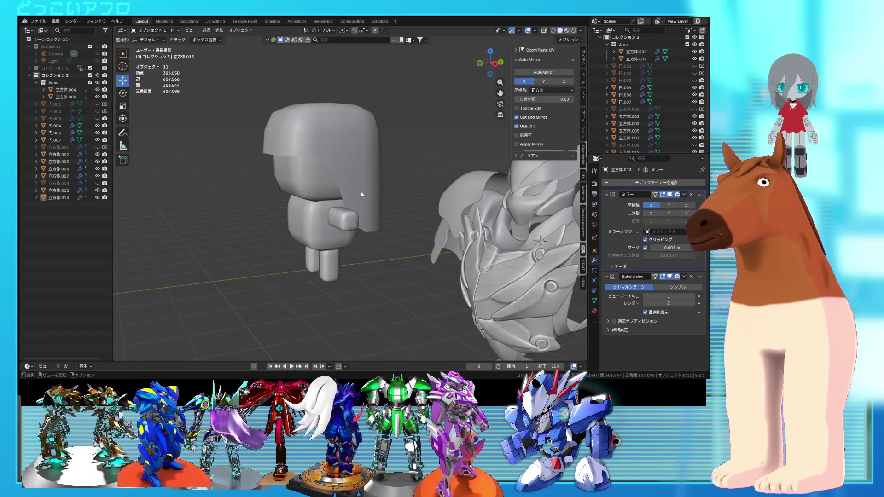
Join the chibi figure and its separate arm piece into one object.
{"action": "mouse_move", "coordinate": [375, 209]}
{"action": "middle_mouse_down"}
{"action": "mouse_move", "coordinate": [387, 218]}
{"action": "mouse_move", "coordinate": [383, 201]}
{"action": "mouse_move", "coordinate": [294, 224]}
{"action": "middle_mouse_up"}
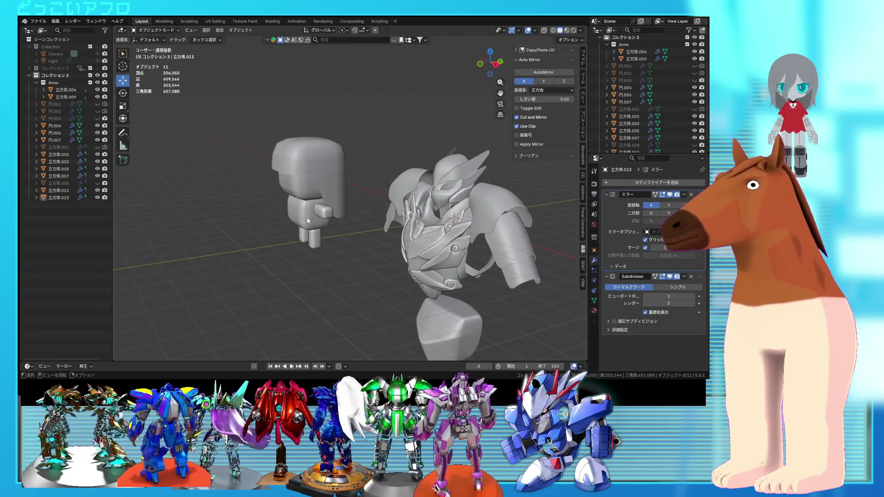
{"action": "left_click", "coordinate": [307, 218]}
{"action": "left_click", "coordinate": [321, 214], "text": "shift"}
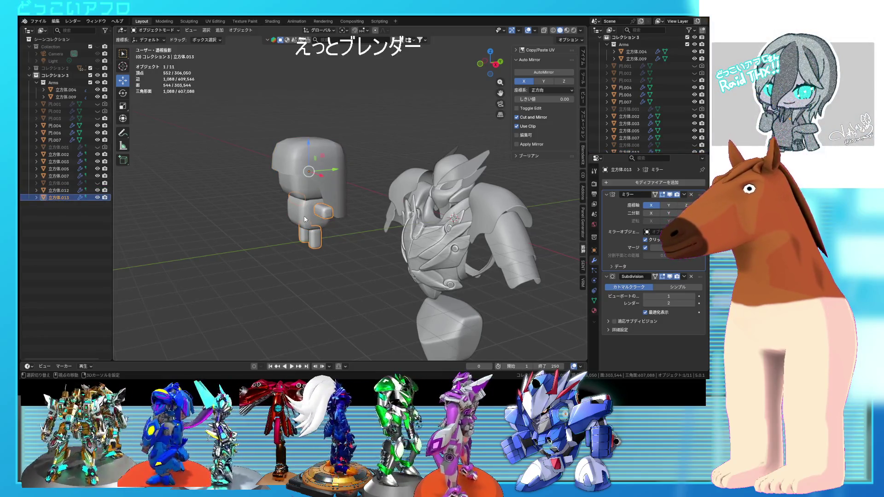
{"action": "right_click", "coordinate": [303, 215]}
{"action": "left_click", "coordinate": [297, 216]}
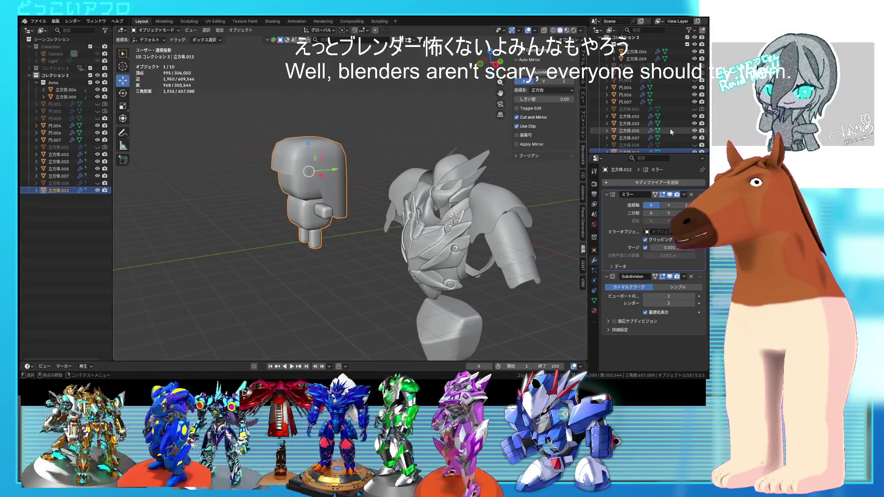
Move the joined figure into コレクション2 and save 11.blend.
{"action": "scroll", "coordinate": [654, 132], "scroll_direction": "up", "scroll_amount": 2}
{"action": "scroll", "coordinate": [645, 134], "scroll_direction": "down", "scroll_amount": 3}
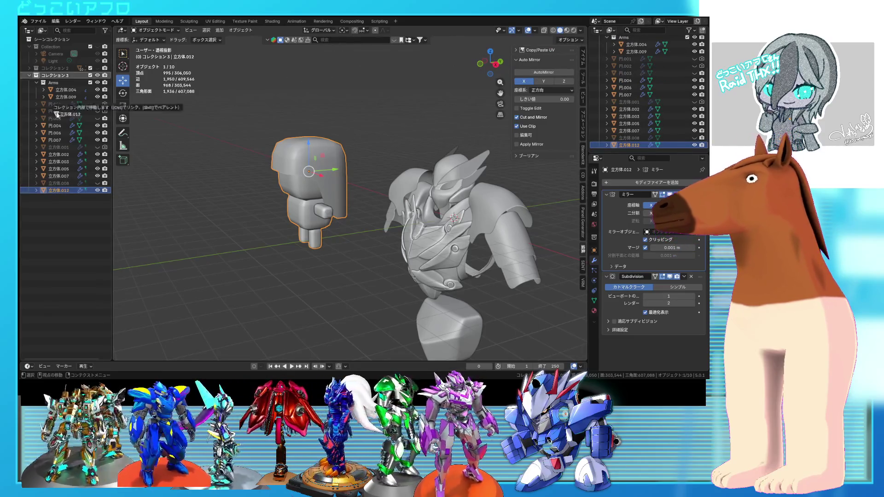
{"action": "left_click_drag", "start_coordinate": [55, 70], "coordinate": [54, 69]}
{"action": "key", "text": "ctrl+s"}
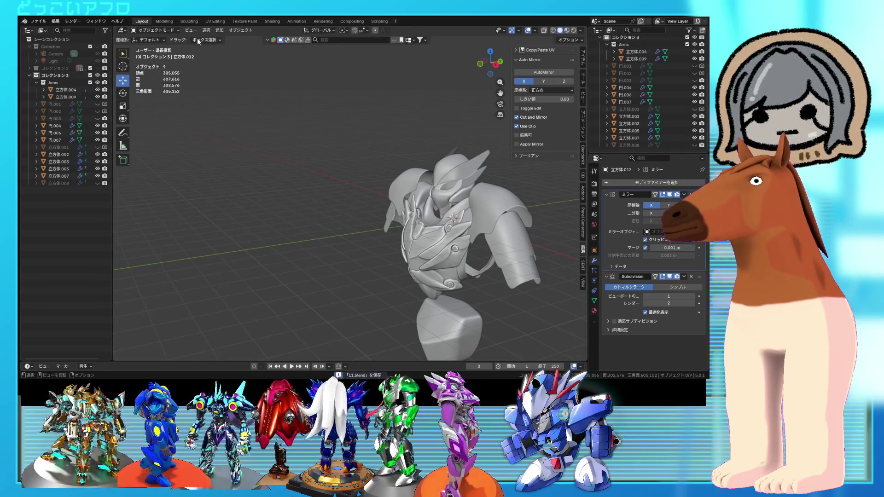
{"action": "middle_click_drag", "start_coordinate": [410, 172], "coordinate": [399, 174]}
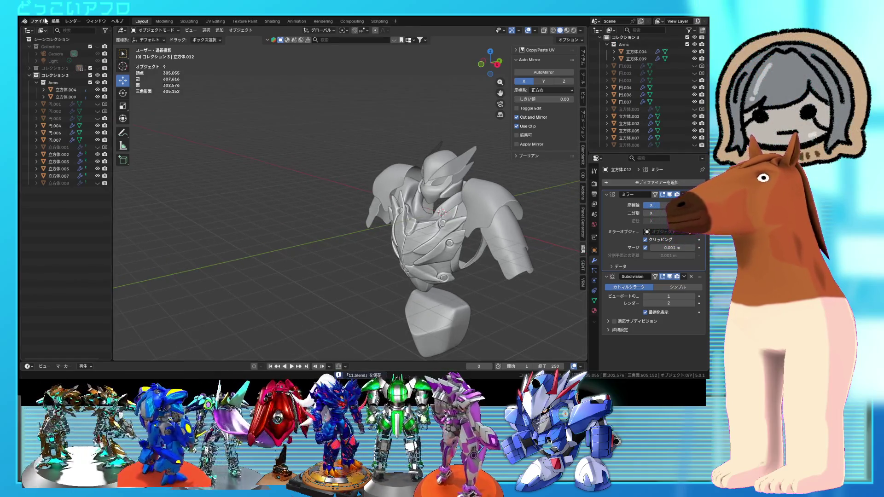
{"action": "left_click", "coordinate": [37, 21]}
{"action": "left_click", "coordinate": [51, 36]}
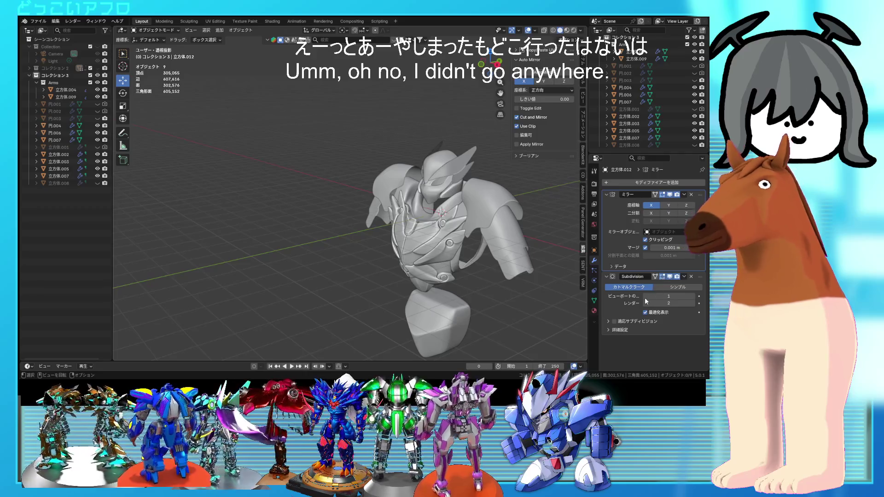
{"action": "mouse_move", "coordinate": [507, 249]}
{"action": "middle_mouse_down"}
{"action": "mouse_move", "coordinate": [289, 181]}
{"action": "mouse_move", "coordinate": [419, 170]}
{"action": "mouse_move", "coordinate": [368, 208]}
{"action": "mouse_move", "coordinate": [412, 172]}
{"action": "middle_mouse_up"}
{"action": "left_click", "coordinate": [369, 208]}
Hide one armor piece and move a box-selected group of chest panel vertices.
{"action": "key", "text": "h"}
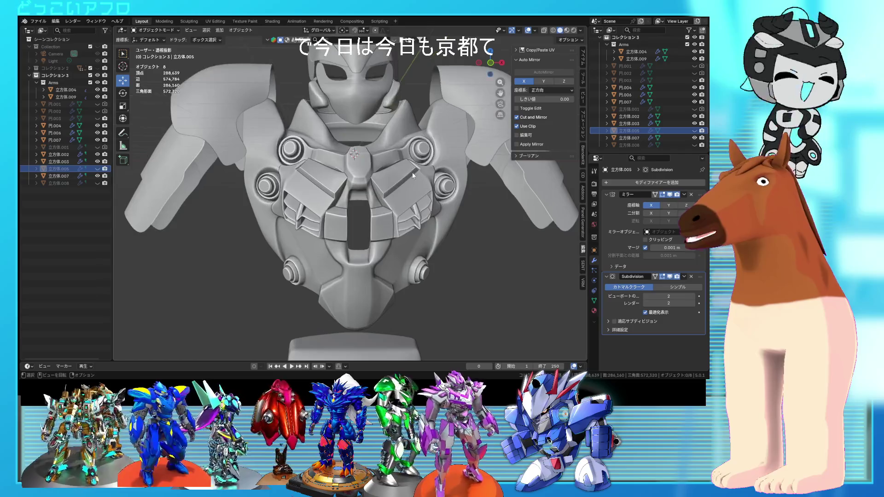
{"action": "scroll", "coordinate": [412, 172], "scroll_direction": "up", "scroll_amount": 2}
{"action": "left_click", "coordinate": [378, 192]}
{"action": "scroll", "coordinate": [378, 192], "scroll_direction": "up", "scroll_amount": 3}
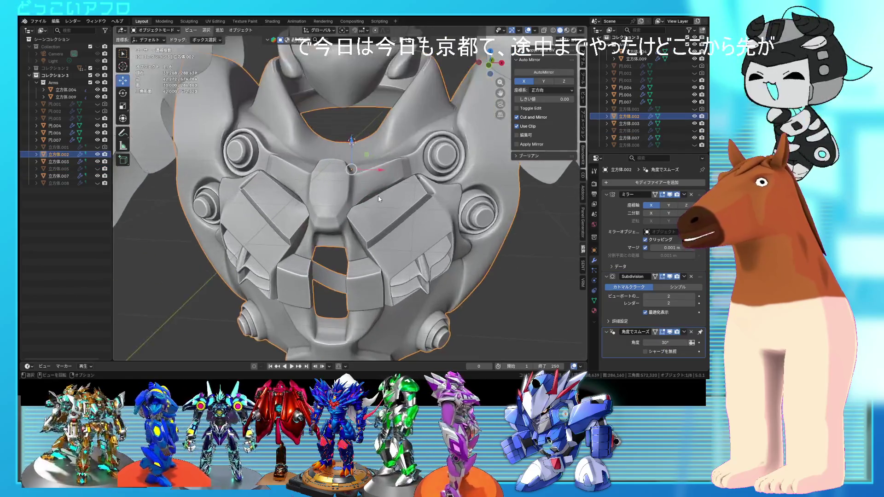
{"action": "key", "text": "Tab"}
{"action": "mouse_move", "coordinate": [378, 199]}
{"action": "middle_mouse_down"}
{"action": "mouse_move", "coordinate": [390, 223]}
{"action": "mouse_move", "coordinate": [391, 207]}
{"action": "mouse_move", "coordinate": [368, 217]}
{"action": "middle_mouse_up"}
{"action": "scroll", "coordinate": [367, 217], "scroll_direction": "up", "scroll_amount": 2}
{"action": "middle_click_drag", "start_coordinate": [327, 226], "coordinate": [327, 220]}
{"action": "left_click_drag", "start_coordinate": [265, 184], "coordinate": [252, 170]}
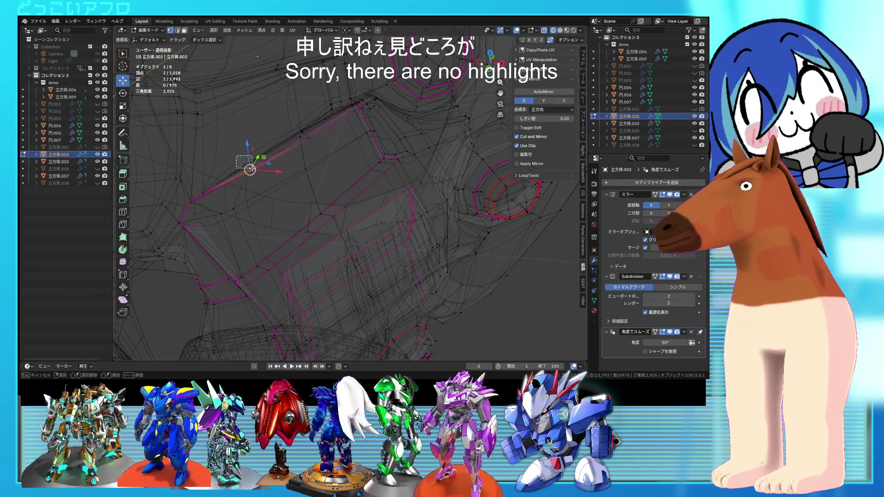
{"action": "left_click", "coordinate": [317, 190]}
Slide a single vertex along the chest panel's upper edge.
{"action": "key", "text": "alt+z"}
{"action": "scroll", "coordinate": [330, 183], "scroll_direction": "down", "scroll_amount": 5}
{"action": "middle_click_drag", "start_coordinate": [329, 183], "coordinate": [369, 209]}
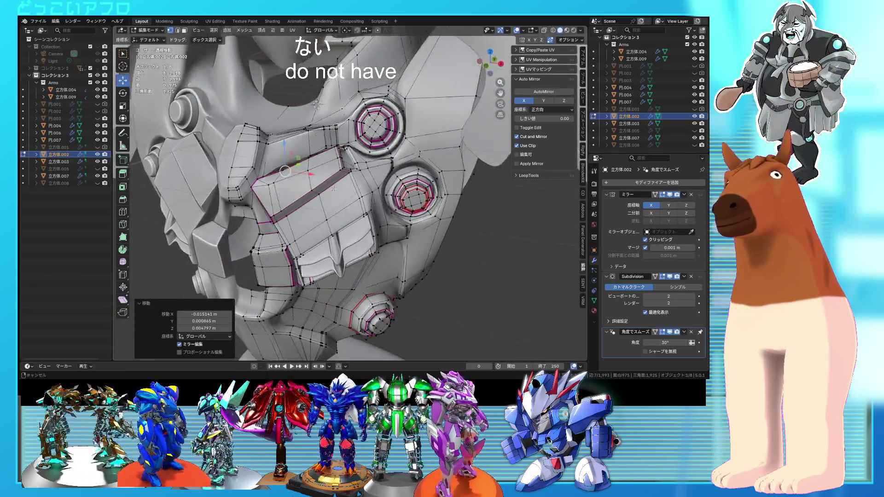
{"action": "scroll", "coordinate": [369, 209], "scroll_direction": "up", "scroll_amount": 3}
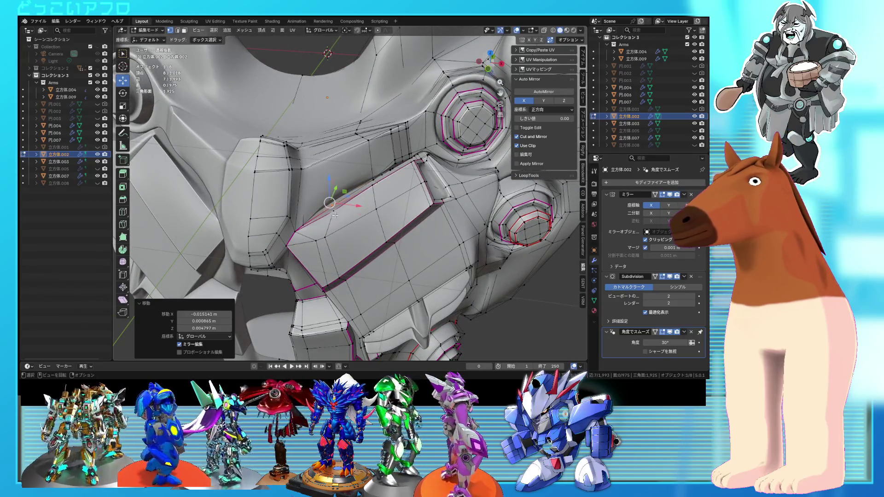
{"action": "left_click", "coordinate": [334, 215]}
{"action": "scroll", "coordinate": [335, 215], "scroll_direction": "up", "scroll_amount": 5}
{"action": "key", "text": "alt+z"}
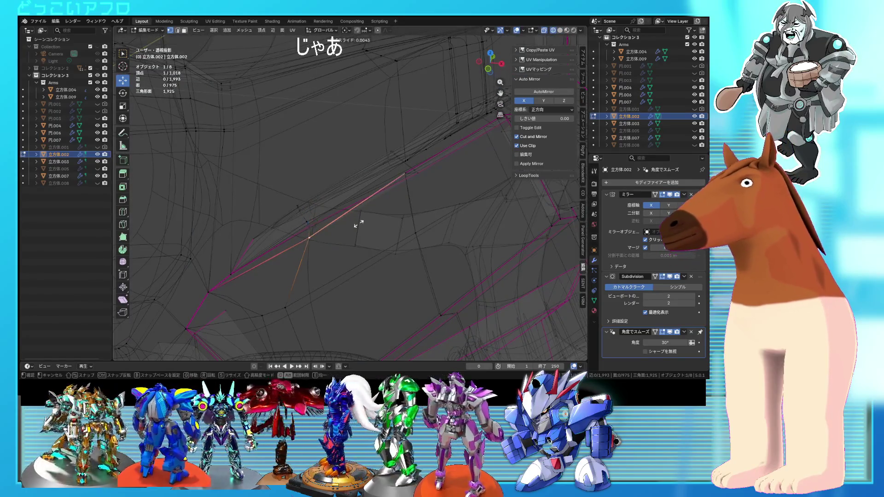
{"action": "left_click", "coordinate": [362, 223]}
Move the selected panel-edge vertex to a new position.
{"action": "mouse_move", "coordinate": [348, 215]}
{"action": "middle_mouse_down"}
{"action": "mouse_move", "coordinate": [341, 211]}
{"action": "mouse_move", "coordinate": [379, 216]}
{"action": "middle_mouse_up"}
{"action": "scroll", "coordinate": [321, 191], "scroll_direction": "up", "scroll_amount": 2}
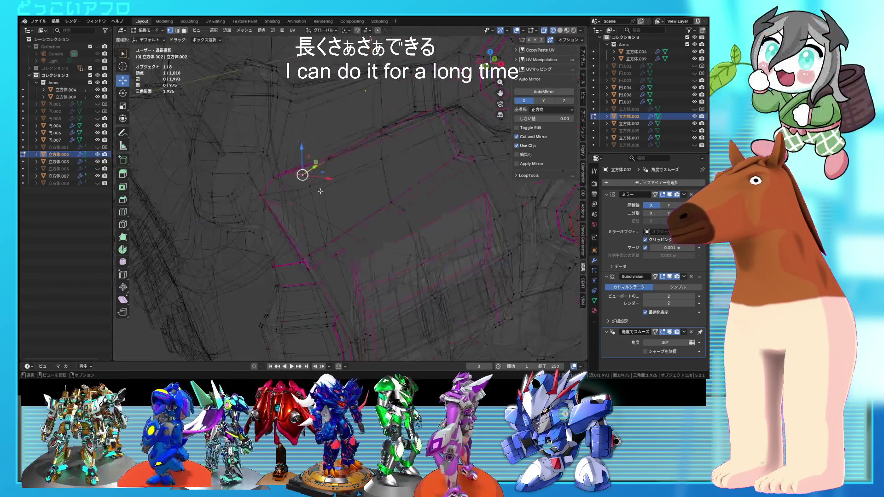
{"action": "scroll", "coordinate": [320, 191], "scroll_direction": "down", "scroll_amount": 2}
{"action": "key", "text": "g"}
{"action": "left_click", "coordinate": [393, 247]}
{"action": "middle_click_drag", "start_coordinate": [393, 247], "coordinate": [462, 254]}
Toggle X-ray to check the chest panel, then return to Object Mode.
{"action": "scroll", "coordinate": [457, 251], "scroll_direction": "up", "scroll_amount": 2}
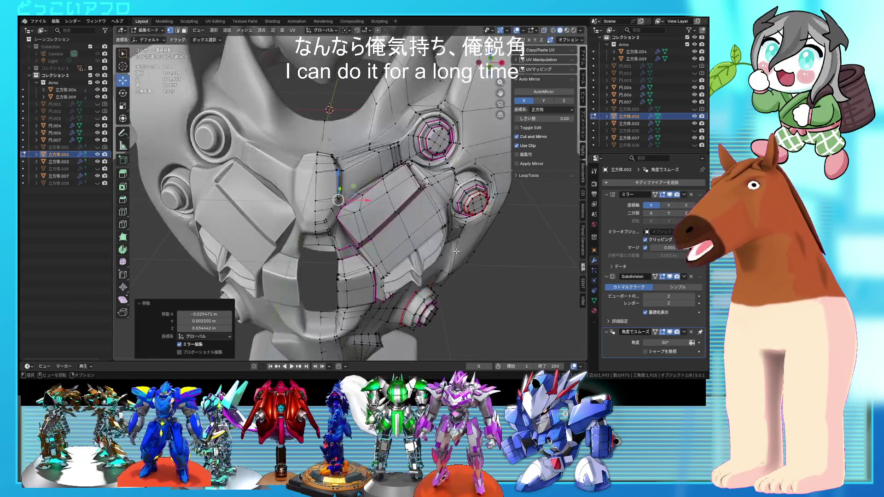
{"action": "middle_click_drag", "start_coordinate": [454, 251], "coordinate": [441, 226]}
{"action": "key", "text": "alt+z"}
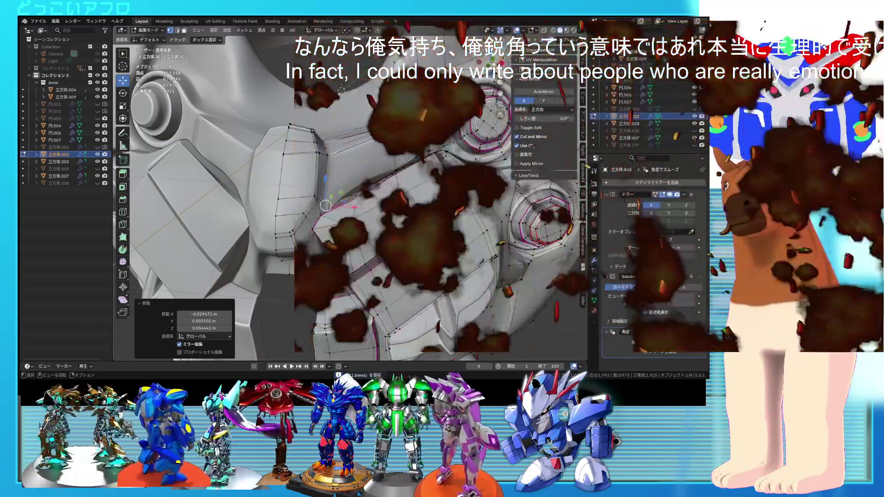
{"action": "scroll", "coordinate": [420, 219], "scroll_direction": "up", "scroll_amount": 2}
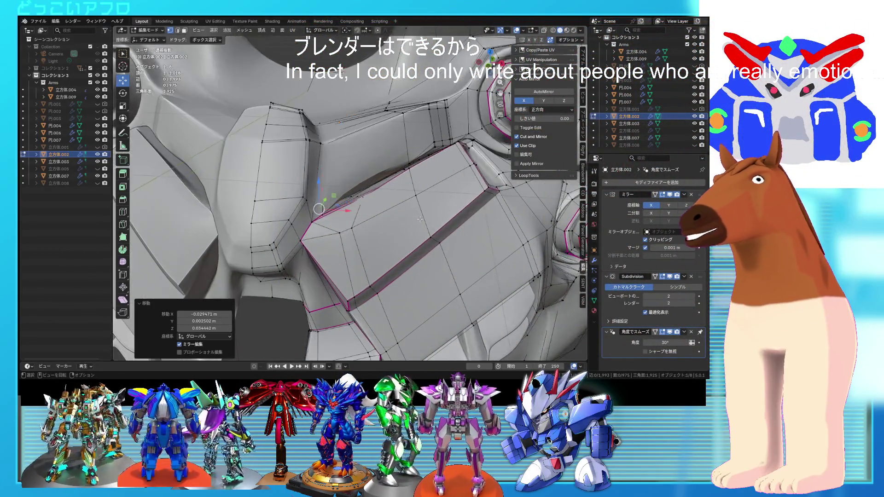
{"action": "key", "text": "alt+z"}
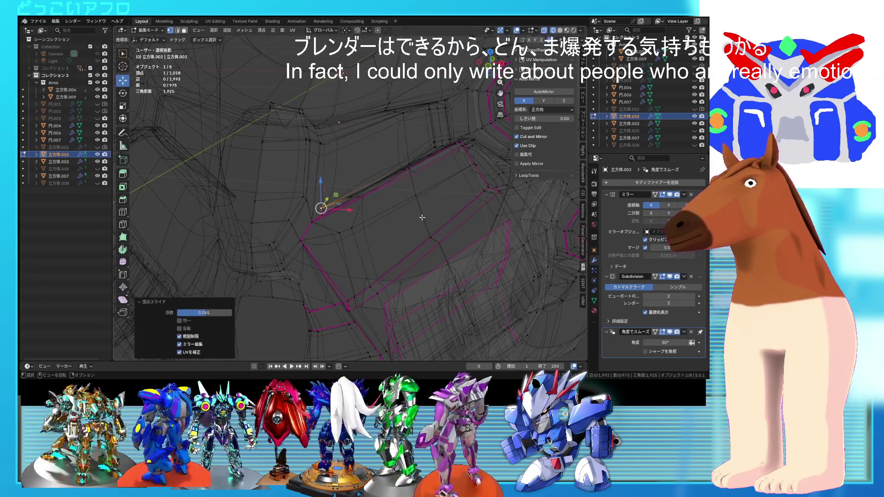
{"action": "key", "text": "alt+z"}
{"action": "scroll", "coordinate": [421, 215], "scroll_direction": "down", "scroll_amount": 5}
{"action": "key", "text": "Tab"}
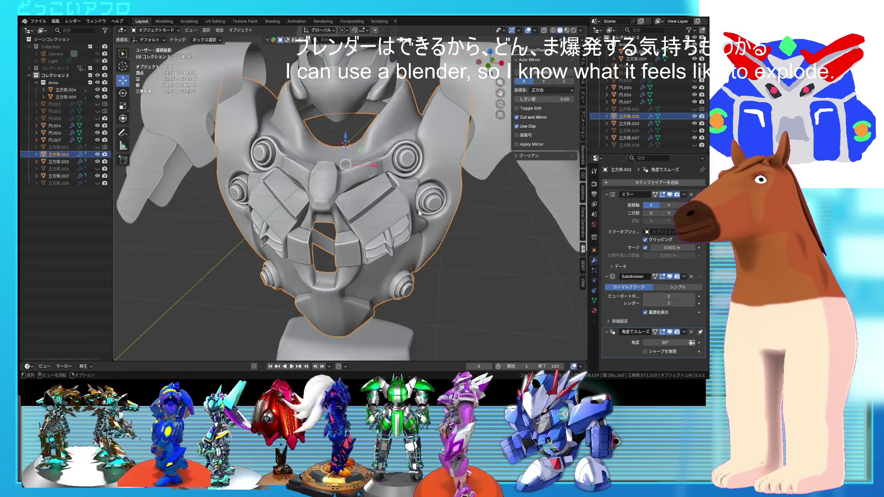
{"action": "scroll", "coordinate": [418, 212], "scroll_direction": "down", "scroll_amount": 4}
{"action": "middle_click_drag", "start_coordinate": [394, 166], "coordinate": [387, 151]}
{"action": "mouse_move", "coordinate": [448, 241]}
{"action": "middle_mouse_down"}
{"action": "mouse_move", "coordinate": [429, 225]}
{"action": "mouse_move", "coordinate": [486, 208]}
{"action": "mouse_move", "coordinate": [337, 181]}
{"action": "middle_mouse_up"}
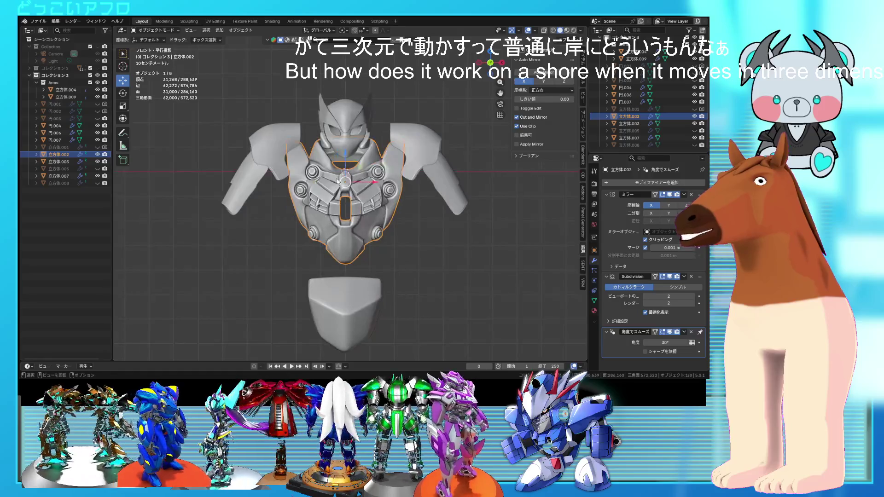
{"action": "scroll", "coordinate": [338, 181], "scroll_direction": "down", "scroll_amount": 2}
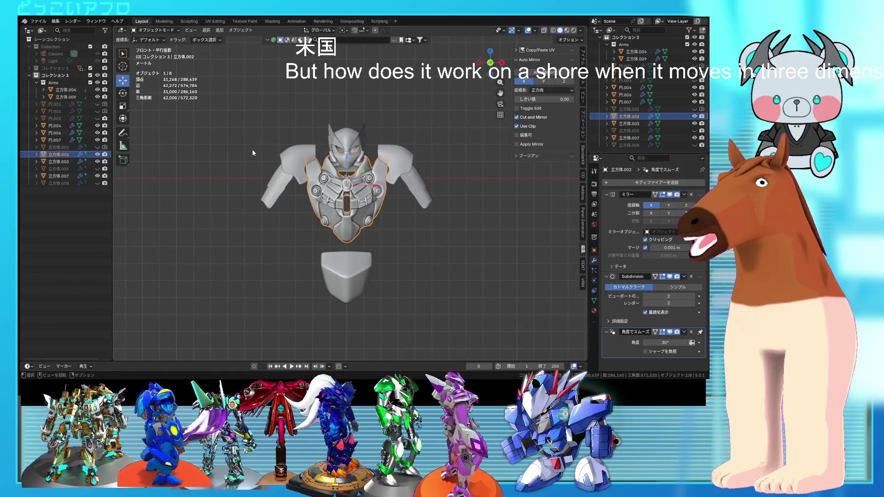
{"action": "mouse_move", "coordinate": [434, 140]}
{"action": "middle_mouse_down"}
{"action": "mouse_move", "coordinate": [453, 150]}
{"action": "mouse_move", "coordinate": [425, 183]}
{"action": "middle_mouse_up"}
{"action": "scroll", "coordinate": [426, 184], "scroll_direction": "up", "scroll_amount": 2}
{"action": "scroll", "coordinate": [428, 183], "scroll_direction": "up", "scroll_amount": 1}
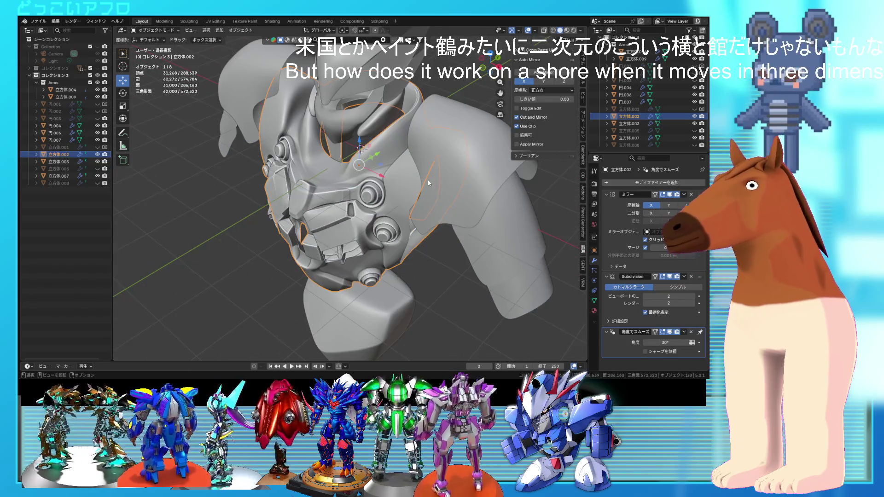
{"action": "mouse_move", "coordinate": [477, 170]}
{"action": "middle_mouse_down"}
{"action": "mouse_move", "coordinate": [487, 142]}
{"action": "mouse_move", "coordinate": [427, 173]}
{"action": "mouse_move", "coordinate": [456, 164]}
{"action": "middle_mouse_up"}
Enter Edit Mode on the chest piece and inspect the panel corner in see-through shading.
{"action": "key", "text": "Tab"}
{"action": "mouse_move", "coordinate": [369, 191]}
{"action": "middle_mouse_down"}
{"action": "mouse_move", "coordinate": [378, 194]}
{"action": "mouse_move", "coordinate": [363, 189]}
{"action": "middle_mouse_up"}
{"action": "scroll", "coordinate": [350, 186], "scroll_direction": "up", "scroll_amount": 3}
{"action": "key", "text": "alt+z"}
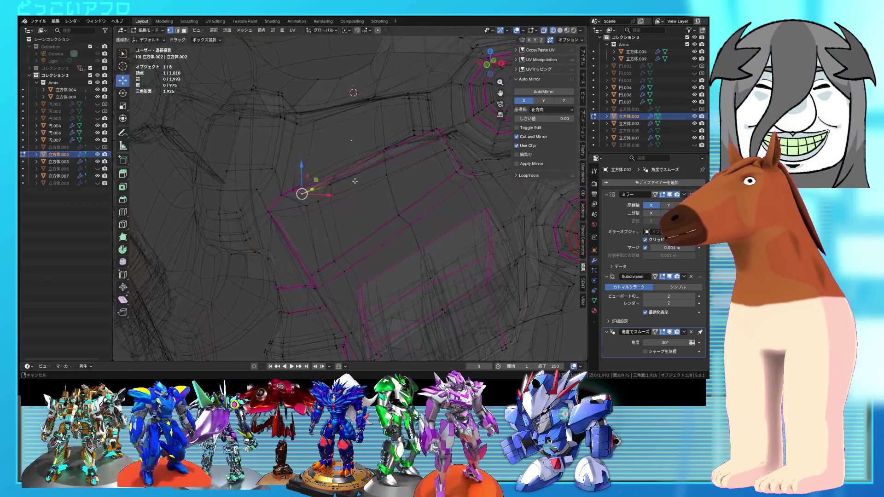
{"action": "mouse_move", "coordinate": [367, 199]}
{"action": "middle_mouse_down"}
{"action": "mouse_move", "coordinate": [387, 209]}
{"action": "mouse_move", "coordinate": [405, 198]}
{"action": "mouse_move", "coordinate": [408, 217]}
{"action": "middle_mouse_up"}
{"action": "key", "text": "alt+z"}
{"action": "key", "text": "alt+z"}
{"action": "key", "text": "a"}
Move the single vertex at the chest panel corner into place.
{"action": "left_click", "coordinate": [371, 306]}
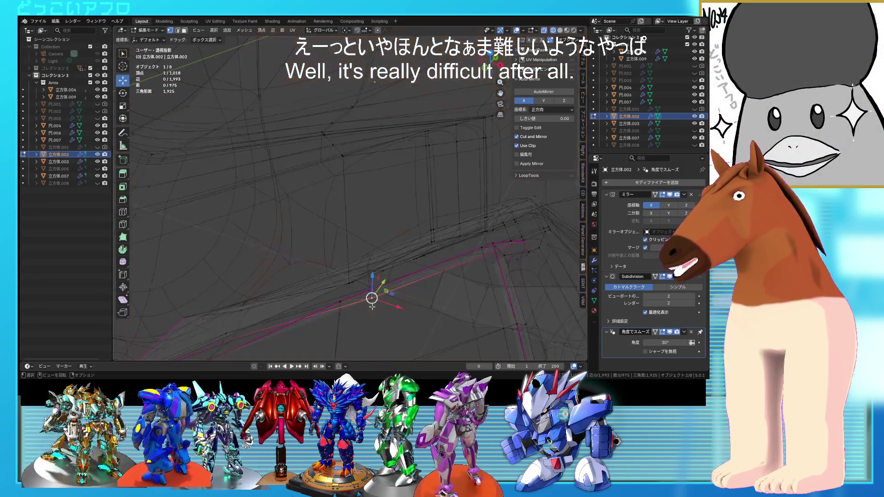
{"action": "middle_click_drag", "start_coordinate": [348, 299], "coordinate": [428, 260]}
{"action": "key", "text": "g"}
{"action": "middle_click_drag", "start_coordinate": [425, 217], "coordinate": [404, 201]}
{"action": "left_click", "coordinate": [447, 227]}
{"action": "key", "text": "alt+z"}
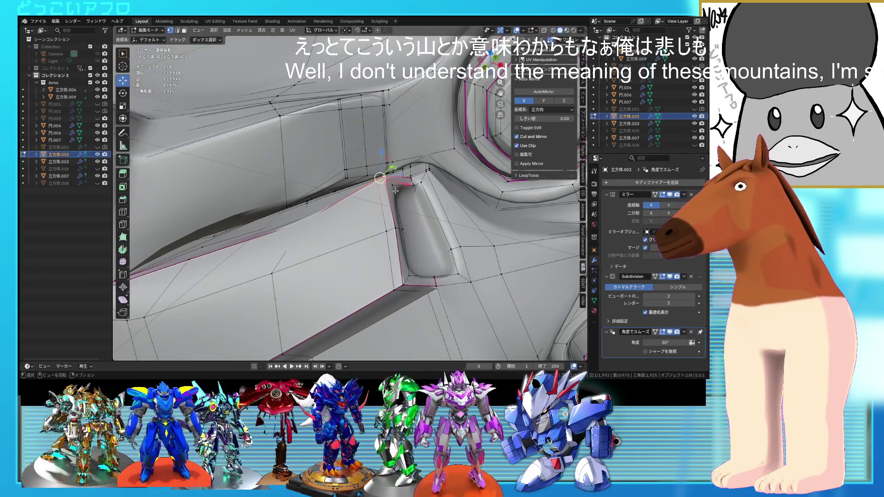
Move four vertices near the panel corner, then return to Object Mode.
{"action": "key", "text": "alt+z"}
{"action": "left_click", "coordinate": [396, 197], "text": "shift"}
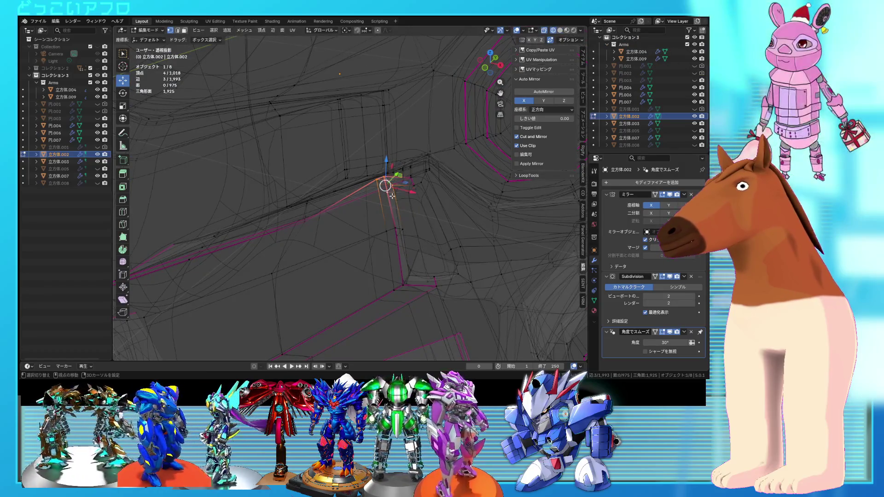
{"action": "key", "text": "alt+z"}
{"action": "left_click", "coordinate": [405, 216]}
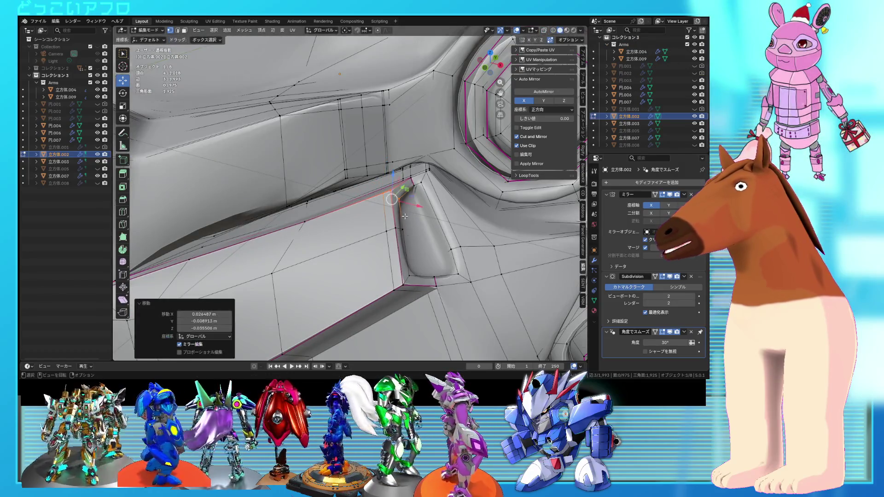
{"action": "key", "text": "Tab"}
{"action": "scroll", "coordinate": [407, 220], "scroll_direction": "down", "scroll_amount": 5}
{"action": "mouse_move", "coordinate": [407, 220]}
{"action": "middle_mouse_down"}
{"action": "mouse_move", "coordinate": [463, 202]}
{"action": "mouse_move", "coordinate": [452, 214]}
{"action": "mouse_move", "coordinate": [443, 200]}
{"action": "mouse_move", "coordinate": [420, 198]}
{"action": "middle_mouse_up"}
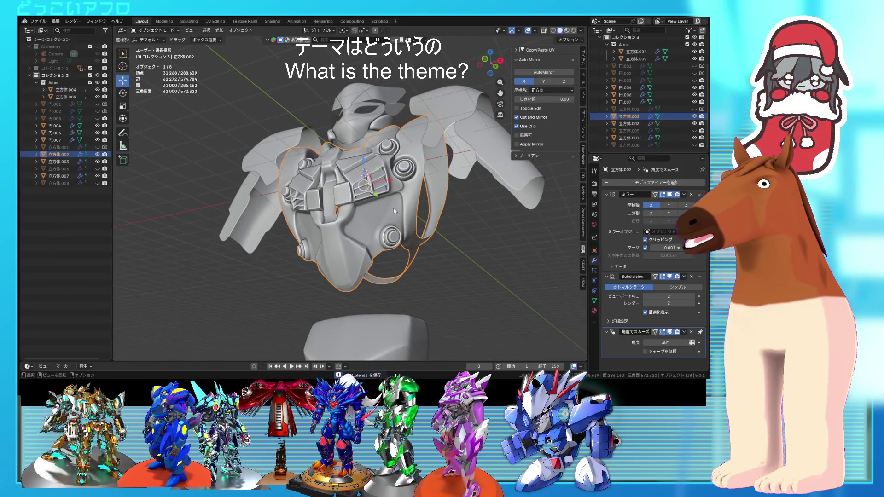
Enter Edit Mode on the chest, view the chest vent from below, and save.
{"action": "scroll", "coordinate": [387, 206], "scroll_direction": "up", "scroll_amount": 3}
{"action": "mouse_move", "coordinate": [387, 206]}
{"action": "middle_mouse_down"}
{"action": "mouse_move", "coordinate": [399, 205]}
{"action": "mouse_move", "coordinate": [416, 177]}
{"action": "middle_mouse_up"}
{"action": "scroll", "coordinate": [427, 173], "scroll_direction": "up", "scroll_amount": 3}
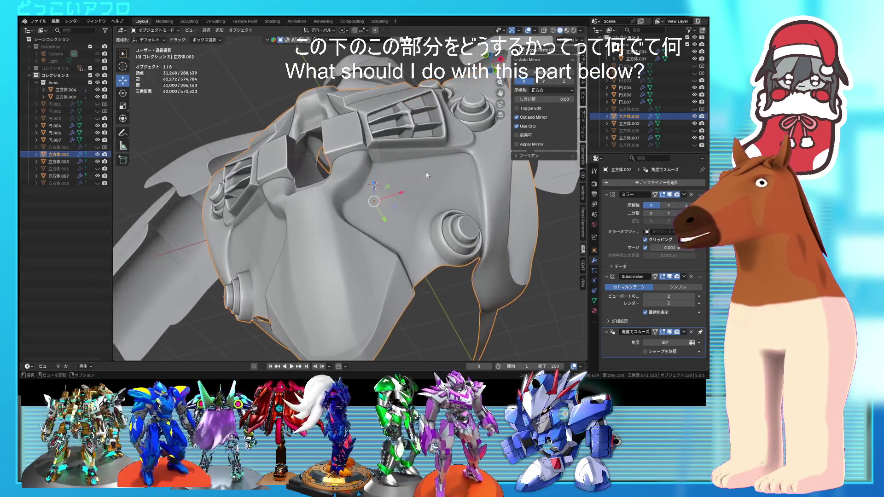
{"action": "key", "text": "Tab"}
{"action": "scroll", "coordinate": [382, 198], "scroll_direction": "up", "scroll_amount": 2}
{"action": "mouse_move", "coordinate": [396, 193]}
{"action": "middle_mouse_down"}
{"action": "mouse_move", "coordinate": [397, 223]}
{"action": "mouse_move", "coordinate": [395, 205]}
{"action": "middle_mouse_up"}
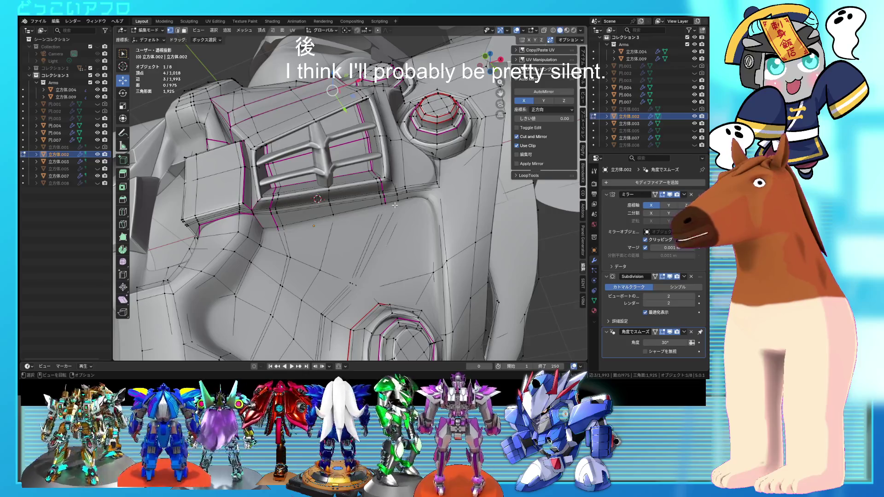
{"action": "scroll", "coordinate": [395, 205], "scroll_direction": "down", "scroll_amount": 2}
{"action": "middle_click_drag", "start_coordinate": [393, 208], "coordinate": [445, 224]}
{"action": "key", "text": "ctrl+s"}
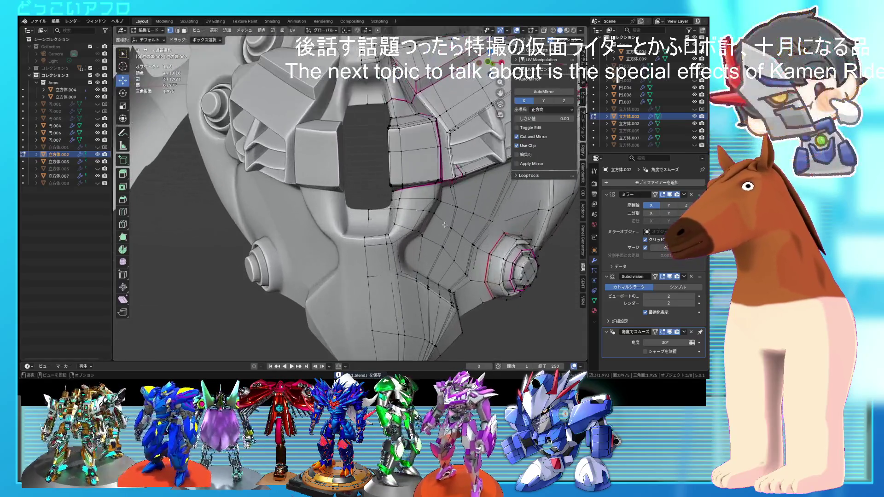
Raise two faces below the chest opening, save in Object Mode, then re-enter Edit Mode.
{"action": "scroll", "coordinate": [409, 259], "scroll_direction": "up", "scroll_amount": 2}
{"action": "key", "text": "alt+z"}
{"action": "left_click", "coordinate": [395, 263], "text": "shift"}
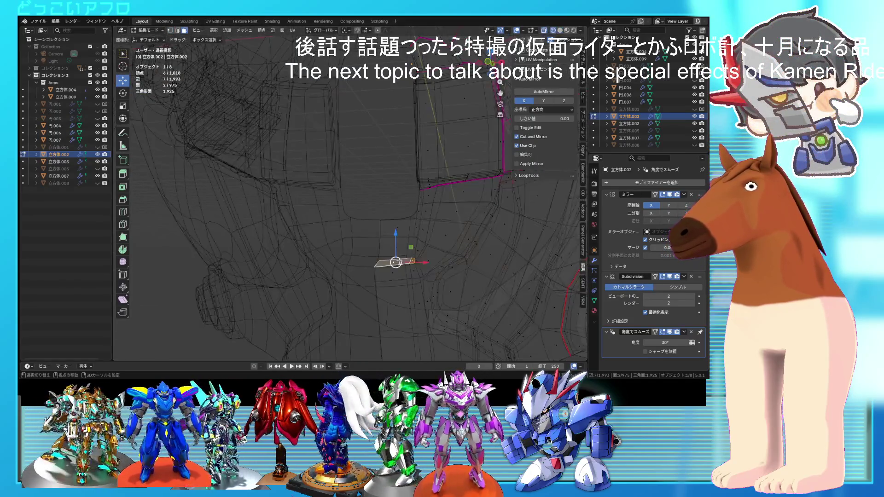
{"action": "key", "text": "alt+z"}
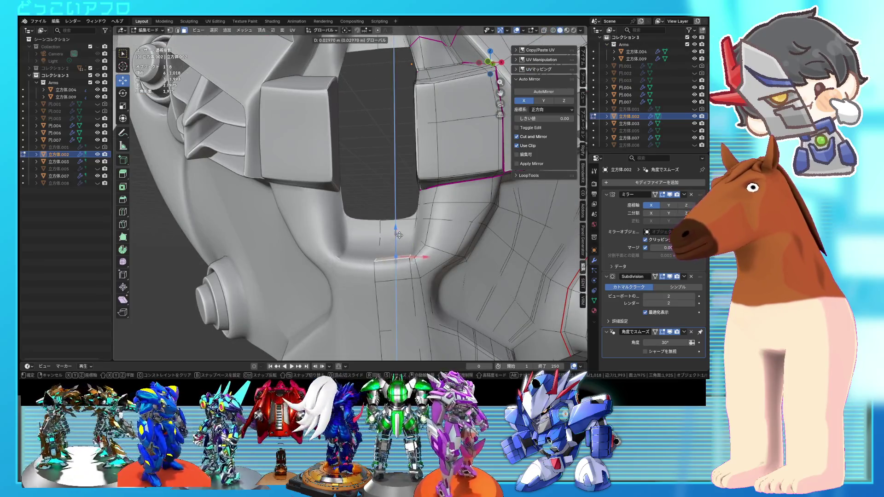
{"action": "left_click", "coordinate": [402, 232]}
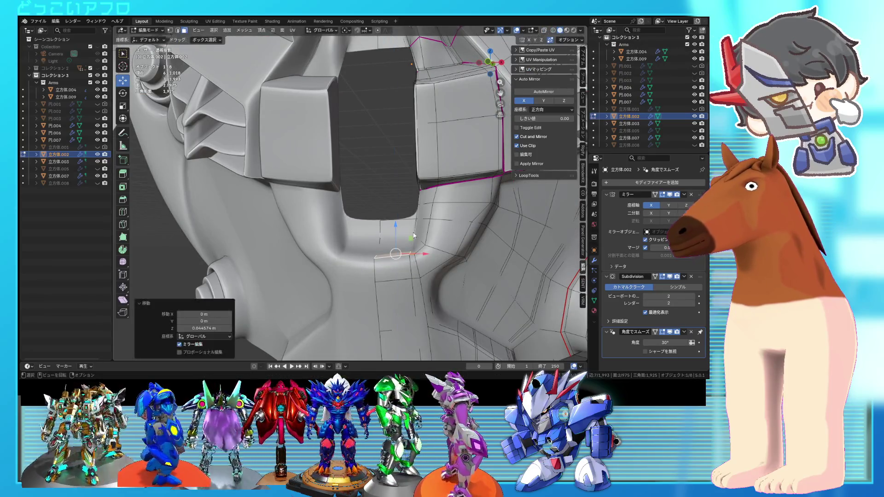
{"action": "key", "text": "Tab"}
{"action": "scroll", "coordinate": [400, 232], "scroll_direction": "down", "scroll_amount": 6}
{"action": "key", "text": "ctrl+s"}
{"action": "mouse_move", "coordinate": [418, 227]}
{"action": "middle_mouse_down"}
{"action": "mouse_move", "coordinate": [371, 210]}
{"action": "mouse_move", "coordinate": [372, 232]}
{"action": "mouse_move", "coordinate": [405, 214]}
{"action": "middle_mouse_up"}
{"action": "key", "text": "Tab"}
Clear the selection and dissolve the first edge loop across the chest.
{"action": "scroll", "coordinate": [374, 231], "scroll_direction": "up", "scroll_amount": 5}
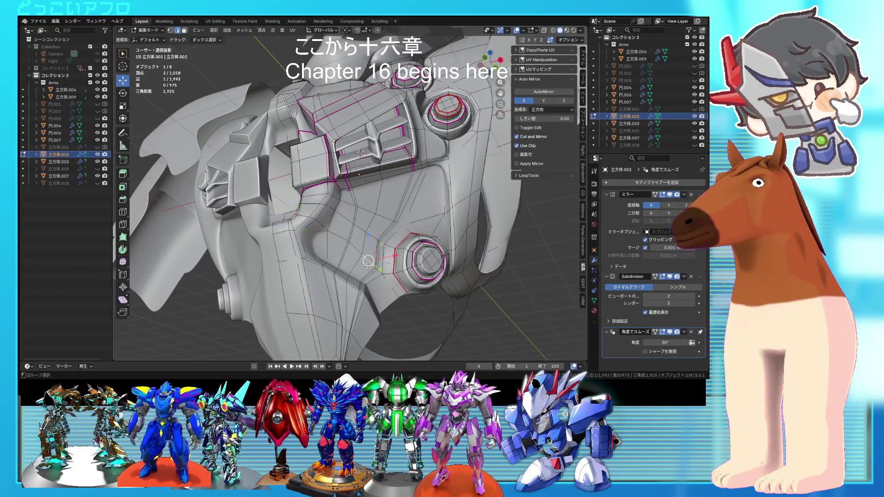
{"action": "key", "text": "alt+a"}
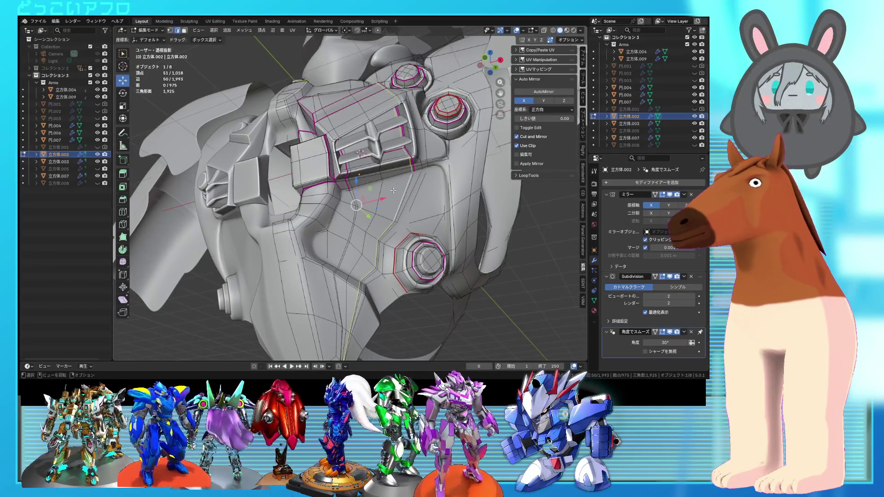
{"action": "left_click", "coordinate": [363, 197], "text": "alt+shift"}
{"action": "middle_click_drag", "start_coordinate": [364, 198], "coordinate": [384, 264]}
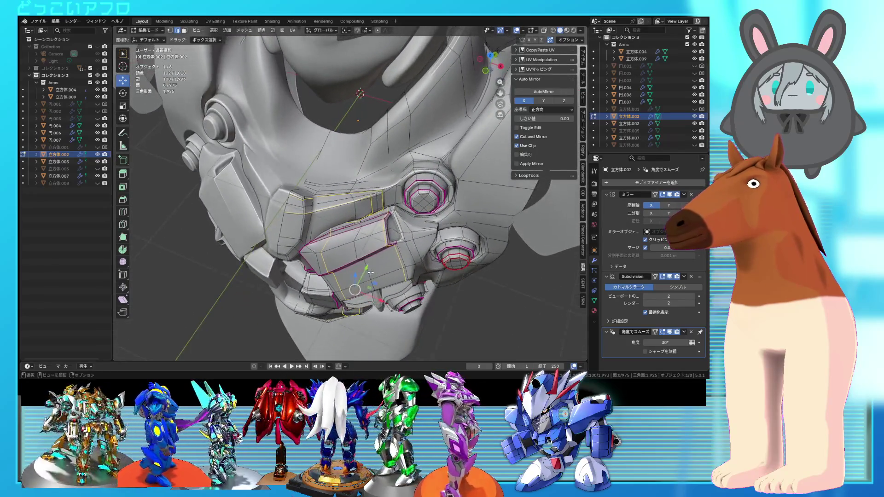
{"action": "key", "text": "x"}
{"action": "left_click", "coordinate": [378, 297]}
{"action": "mouse_move", "coordinate": [377, 297]}
{"action": "middle_mouse_down"}
{"action": "mouse_move", "coordinate": [446, 217]}
{"action": "mouse_move", "coordinate": [389, 179]}
{"action": "mouse_move", "coordinate": [378, 194]}
{"action": "mouse_move", "coordinate": [394, 179]}
{"action": "mouse_move", "coordinate": [368, 204]}
{"action": "middle_mouse_up"}
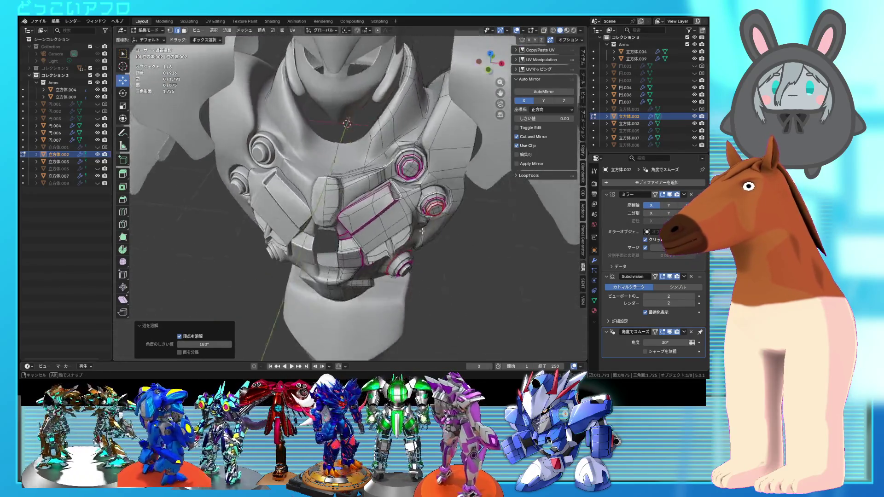
{"action": "scroll", "coordinate": [446, 217], "scroll_direction": "up", "scroll_amount": 3}
Dissolve a second chest edge loop and select another loop along the panel.
{"action": "left_click", "coordinate": [372, 200], "text": "alt"}
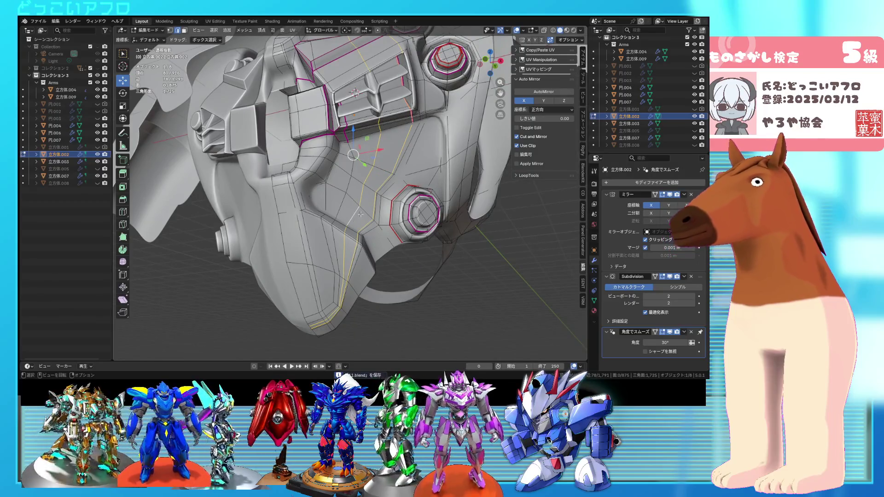
{"action": "key", "text": "x"}
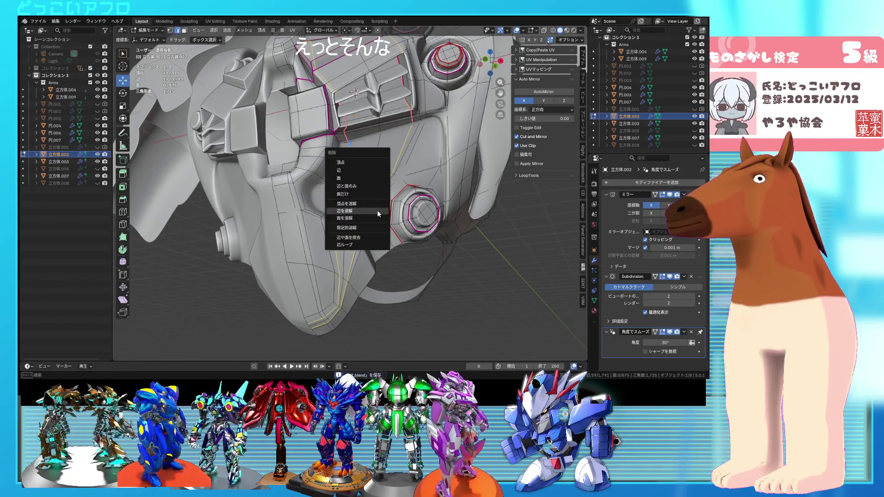
{"action": "left_click", "coordinate": [359, 209]}
{"action": "mouse_move", "coordinate": [359, 210]}
{"action": "middle_mouse_down"}
{"action": "mouse_move", "coordinate": [395, 235]}
{"action": "mouse_move", "coordinate": [388, 248]}
{"action": "middle_mouse_up"}
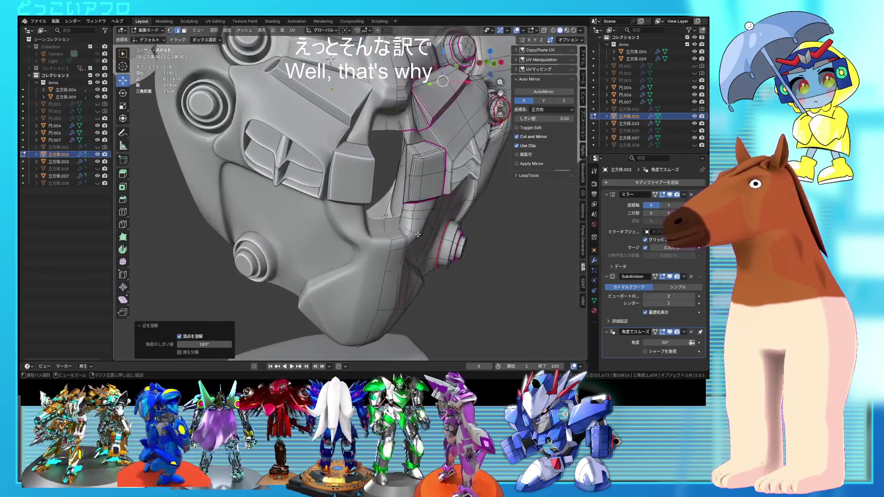
{"action": "left_click", "coordinate": [395, 235], "text": "alt"}
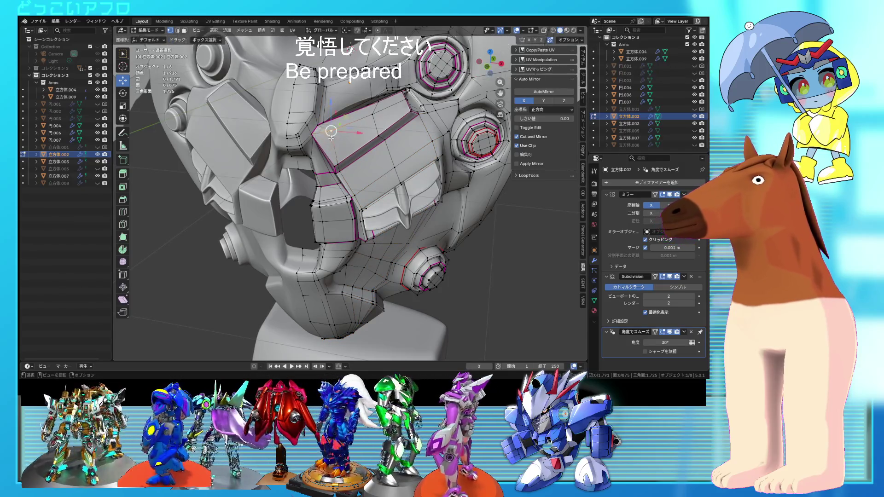
Confirm the edge loop slide, return to Object Mode, and save the file.
{"action": "left_click", "coordinate": [357, 143]}
{"action": "key", "text": "Tab"}
{"action": "mouse_move", "coordinate": [357, 143]}
{"action": "middle_mouse_down"}
{"action": "mouse_move", "coordinate": [394, 177]}
{"action": "mouse_move", "coordinate": [346, 199]}
{"action": "mouse_move", "coordinate": [372, 195]}
{"action": "middle_mouse_up"}
{"action": "scroll", "coordinate": [394, 175], "scroll_direction": "up", "scroll_amount": 2}
{"action": "key", "text": "ctrl+s"}
Re-enter Edit Mode on the mask and apply a vertex slide on the panel.
{"action": "key", "text": "Tab"}
{"action": "scroll", "coordinate": [346, 199], "scroll_direction": "up", "scroll_amount": 2}
{"action": "key", "text": "alt+z"}
{"action": "key", "text": "alt+z"}
{"action": "key", "text": "alt+z"}
{"action": "key", "text": "alt+z"}
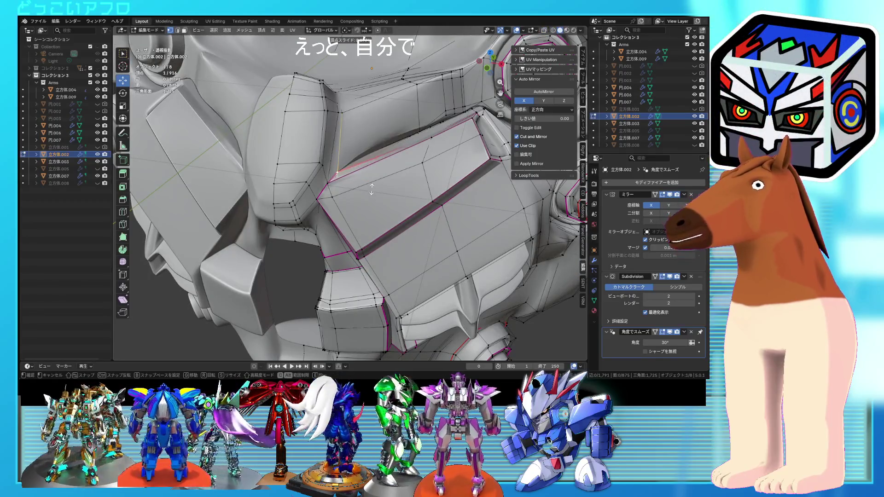
{"action": "key", "text": "alt+z"}
{"action": "mouse_move", "coordinate": [378, 189]}
{"action": "middle_mouse_down"}
{"action": "mouse_move", "coordinate": [394, 214]}
{"action": "mouse_move", "coordinate": [375, 236]}
{"action": "middle_mouse_up"}
{"action": "key", "text": "alt+z"}
{"action": "key", "text": "alt+z"}
{"action": "key", "text": "alt+z"}
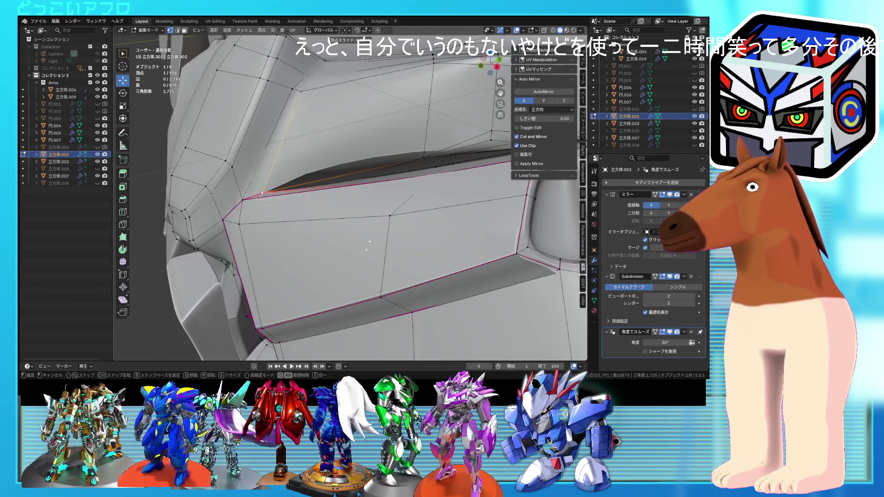
{"action": "left_click", "coordinate": [367, 247]}
Select the panel-corner vertex beside the round socket and edge-slide it into place.
{"action": "scroll", "coordinate": [367, 246], "scroll_direction": "down", "scroll_amount": 2}
{"action": "middle_click_drag", "start_coordinate": [367, 246], "coordinate": [429, 268]}
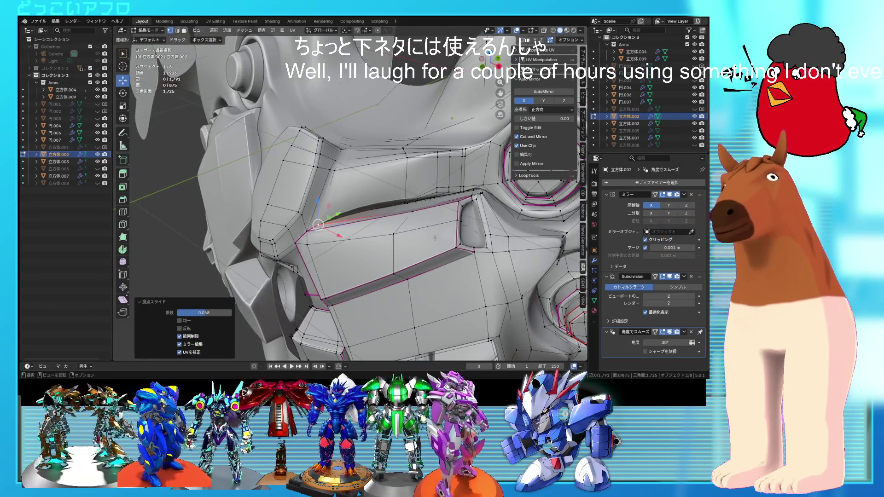
{"action": "middle_click_drag", "start_coordinate": [429, 220], "coordinate": [414, 244]}
{"action": "key", "text": "alt+z"}
{"action": "left_click", "coordinate": [415, 289]}
{"action": "key", "text": "alt+z"}
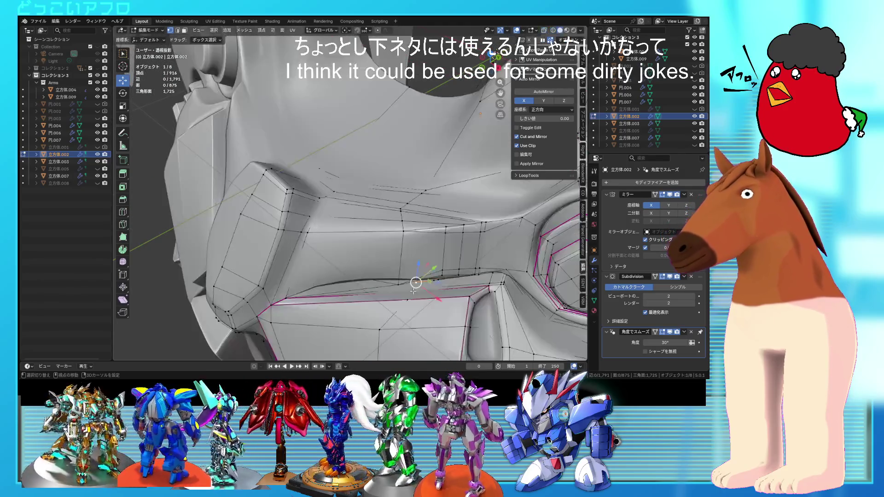
{"action": "mouse_move", "coordinate": [411, 289]}
{"action": "middle_mouse_down"}
{"action": "mouse_move", "coordinate": [393, 264]}
{"action": "mouse_move", "coordinate": [398, 272]}
{"action": "middle_mouse_up"}
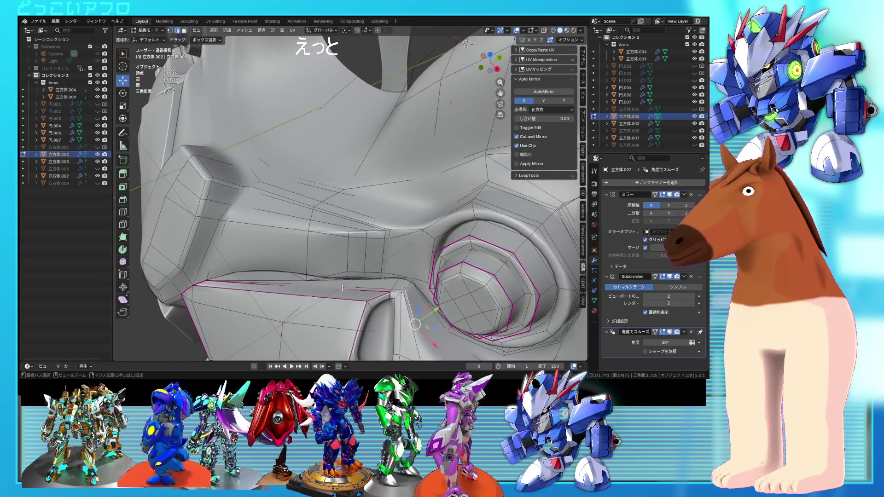
{"action": "scroll", "coordinate": [359, 287], "scroll_direction": "down", "scroll_amount": 3}
{"action": "key", "text": "alt+z"}
{"action": "key", "text": "alt+z"}
{"action": "scroll", "coordinate": [400, 260], "scroll_direction": "up", "scroll_amount": 3}
{"action": "middle_click_drag", "start_coordinate": [401, 260], "coordinate": [392, 261]}
{"action": "left_click", "coordinate": [371, 261]}
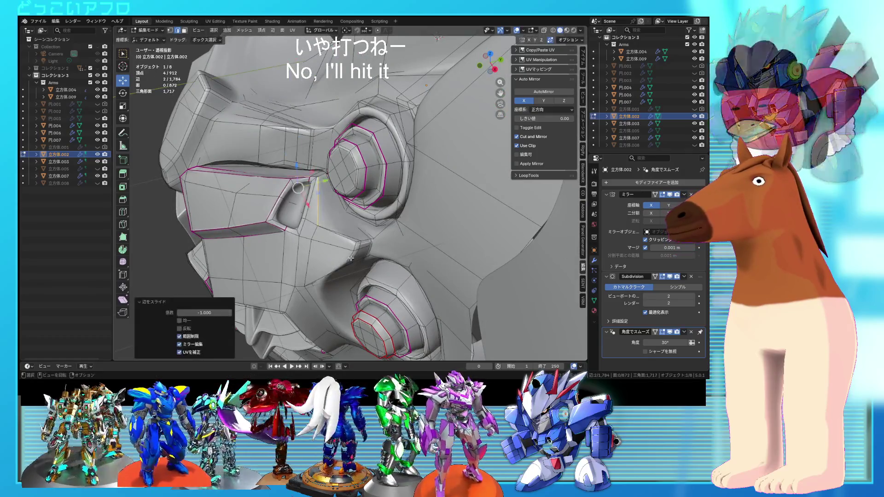
Undo the last slide, add another vertex to the selection, and save.
{"action": "key", "text": "KP_Decimal"}
{"action": "key", "text": "ctrl+z"}
{"action": "scroll", "coordinate": [393, 262], "scroll_direction": "up", "scroll_amount": 2}
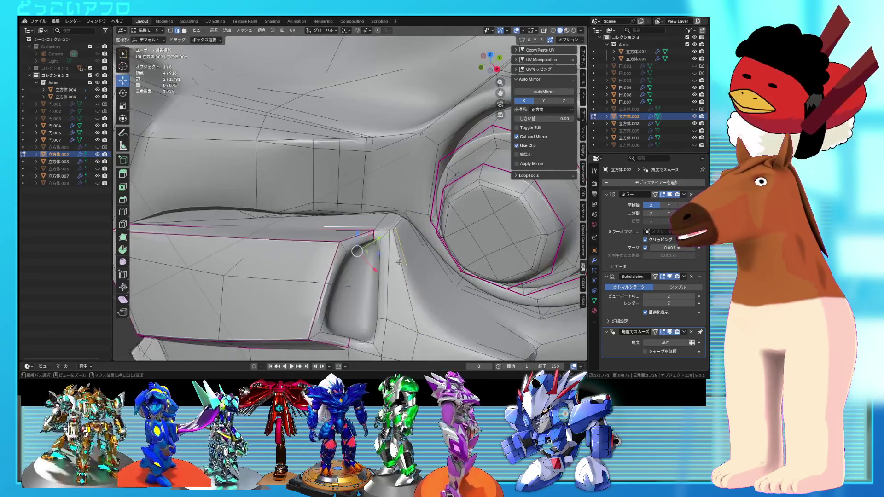
{"action": "left_click", "coordinate": [398, 244], "text": "shift"}
{"action": "scroll", "coordinate": [410, 248], "scroll_direction": "down", "scroll_amount": 3}
{"action": "key", "text": "ctrl+s"}
Slide the edges onto the neighbouring loop, select the short loop below the socket, and save.
{"action": "key", "text": "g"}
{"action": "key", "text": "g"}
{"action": "left_click", "coordinate": [384, 267]}
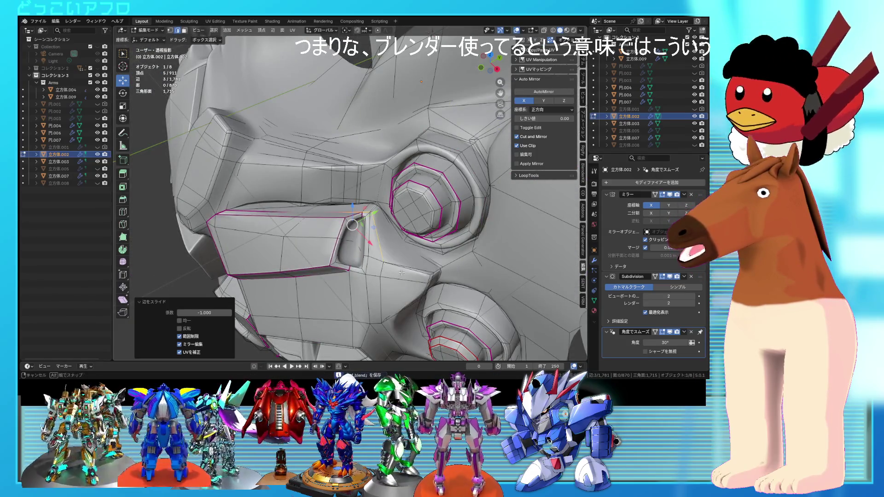
{"action": "middle_click_drag", "start_coordinate": [386, 265], "coordinate": [388, 230]}
{"action": "scroll", "coordinate": [390, 222], "scroll_direction": "up", "scroll_amount": 3}
{"action": "left_click", "coordinate": [400, 201], "text": "alt"}
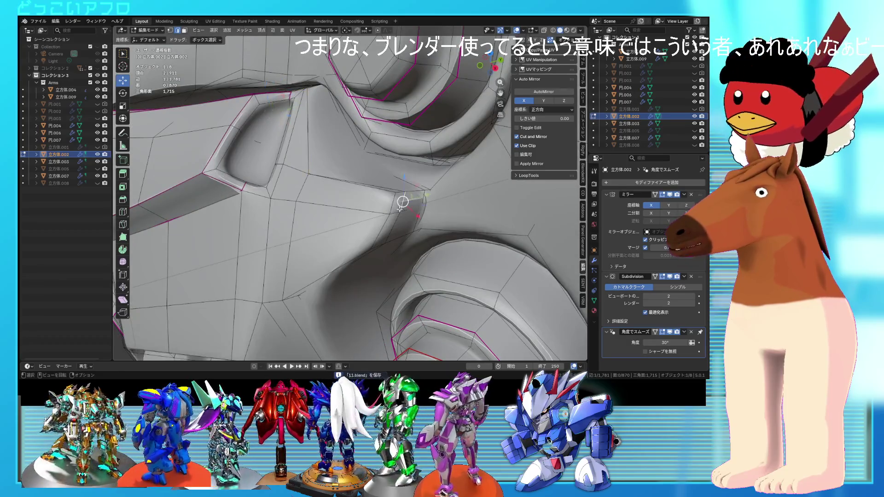
{"action": "scroll", "coordinate": [396, 225], "scroll_direction": "down", "scroll_amount": 5}
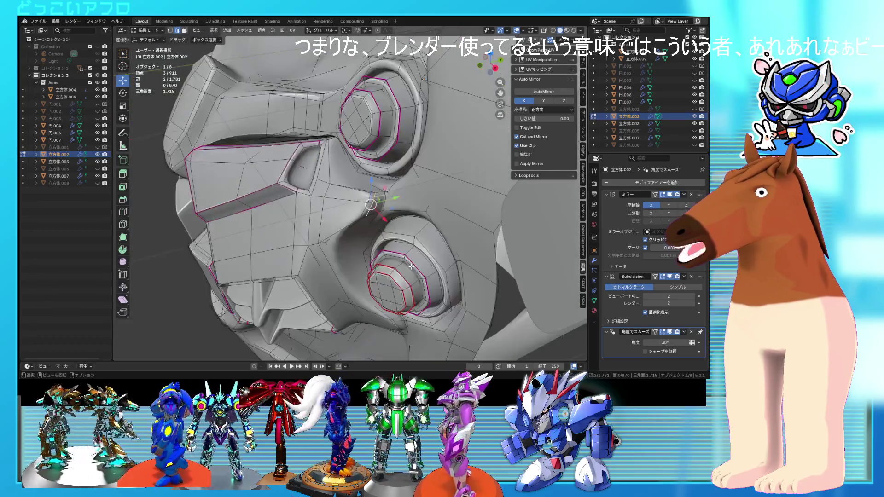
{"action": "middle_click_drag", "start_coordinate": [395, 225], "coordinate": [401, 258]}
{"action": "scroll", "coordinate": [404, 276], "scroll_direction": "up", "scroll_amount": 3}
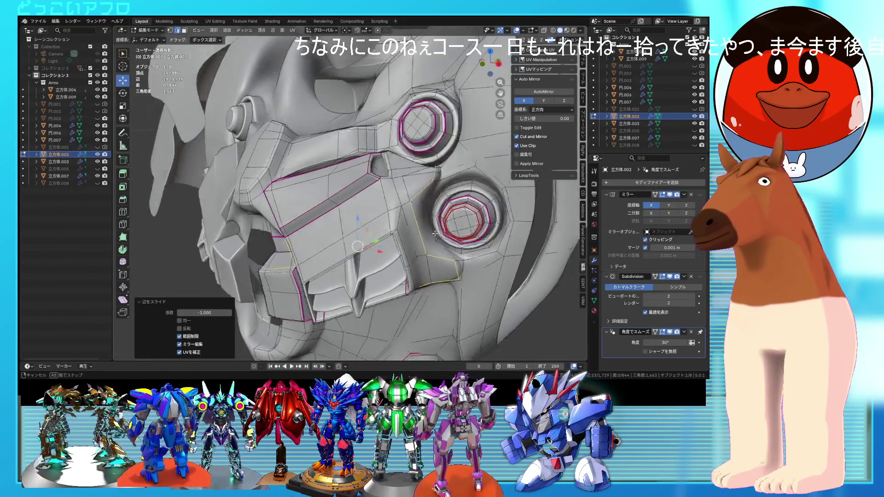
{"action": "key", "text": "ctrl+s"}
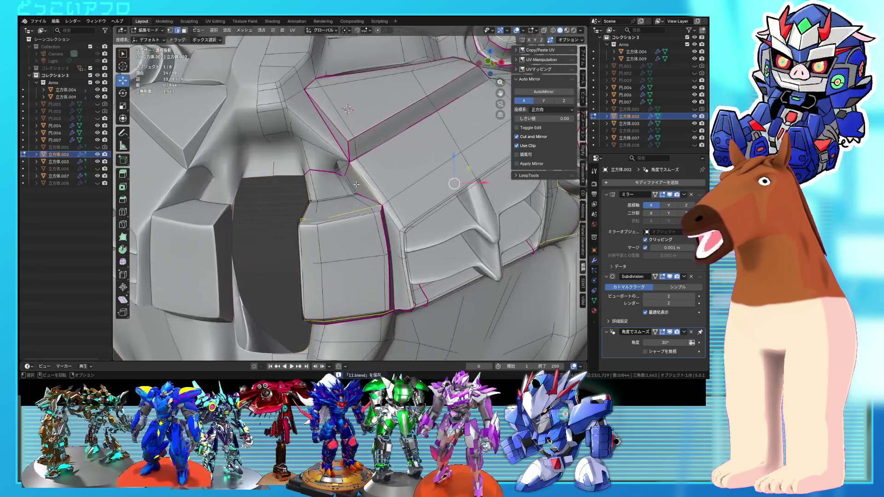
Slide a vertex at the chest-opening corner, merging away a redundant vertex.
{"action": "scroll", "coordinate": [356, 184], "scroll_direction": "up", "scroll_amount": 3}
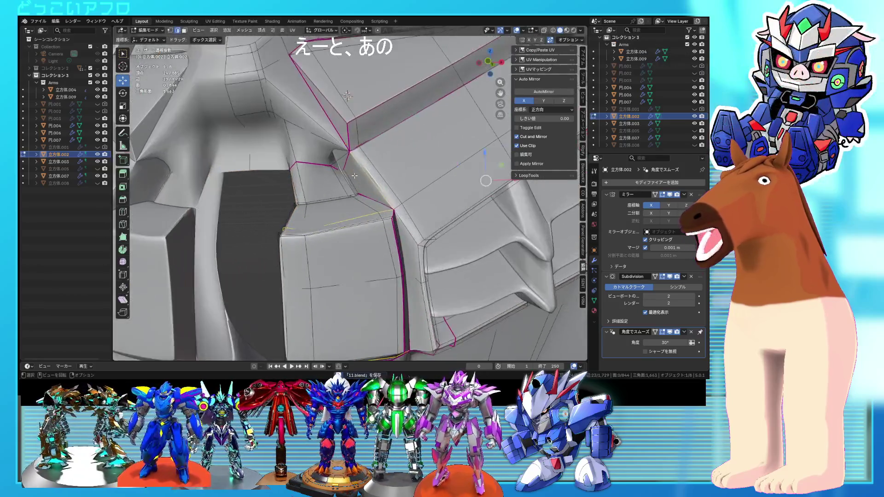
{"action": "key", "text": "alt+z"}
{"action": "scroll", "coordinate": [361, 170], "scroll_direction": "up", "scroll_amount": 3}
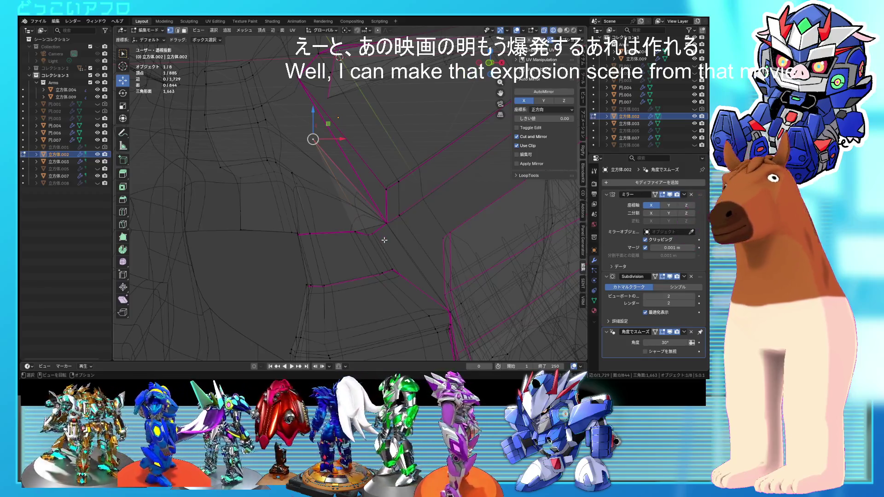
{"action": "key", "text": "g"}
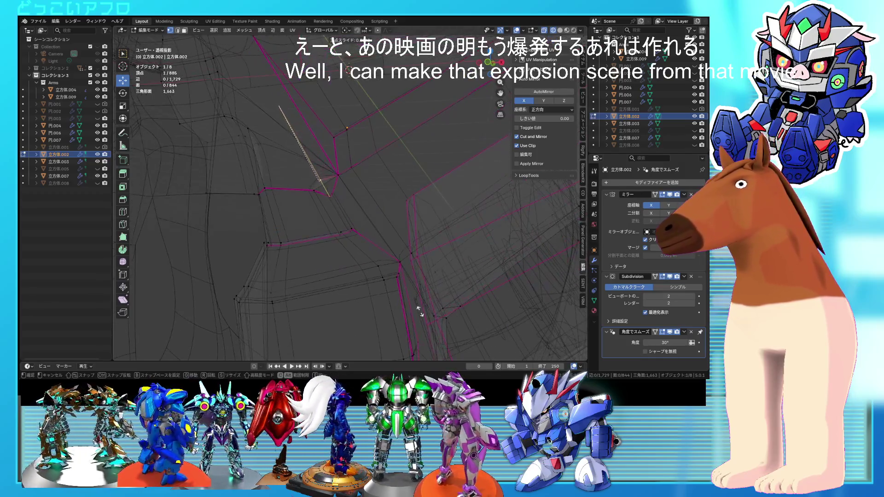
{"action": "left_click", "coordinate": [420, 312]}
{"action": "key", "text": "alt+z"}
{"action": "key", "text": "alt+z"}
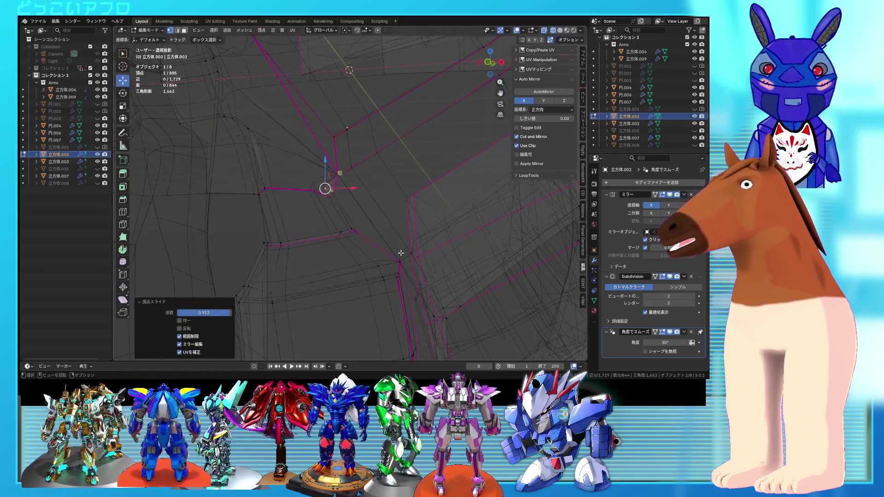
{"action": "scroll", "coordinate": [380, 233], "scroll_direction": "up", "scroll_amount": 3}
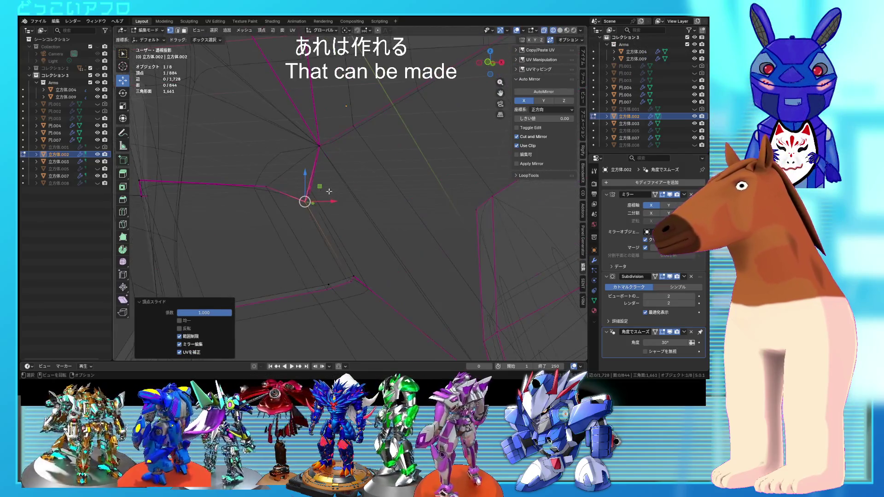
{"action": "key", "text": "ctrl+z"}
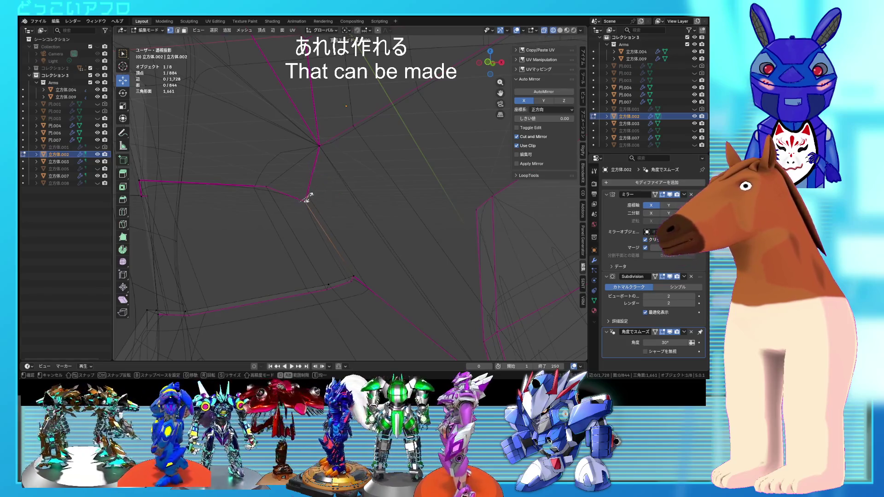
{"action": "left_click", "coordinate": [306, 198]}
{"action": "key", "text": "alt+z"}
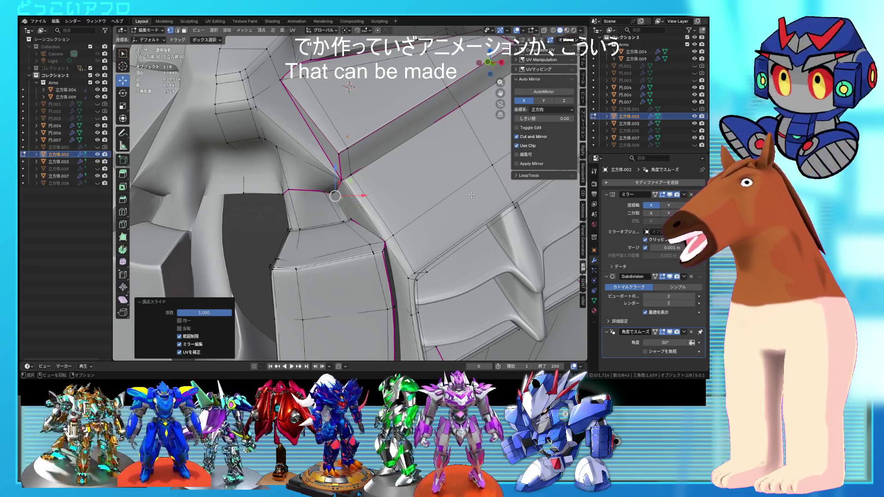
Select an edge at the opening corner and inspect it from closer angles.
{"action": "middle_click_drag", "start_coordinate": [341, 196], "coordinate": [345, 223]}
{"action": "left_click", "coordinate": [345, 222], "text": "alt"}
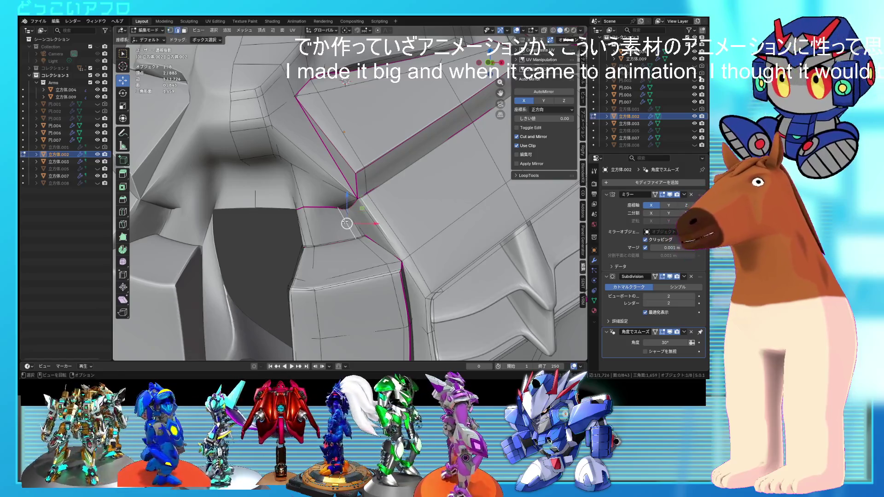
{"action": "key", "text": "alt+z"}
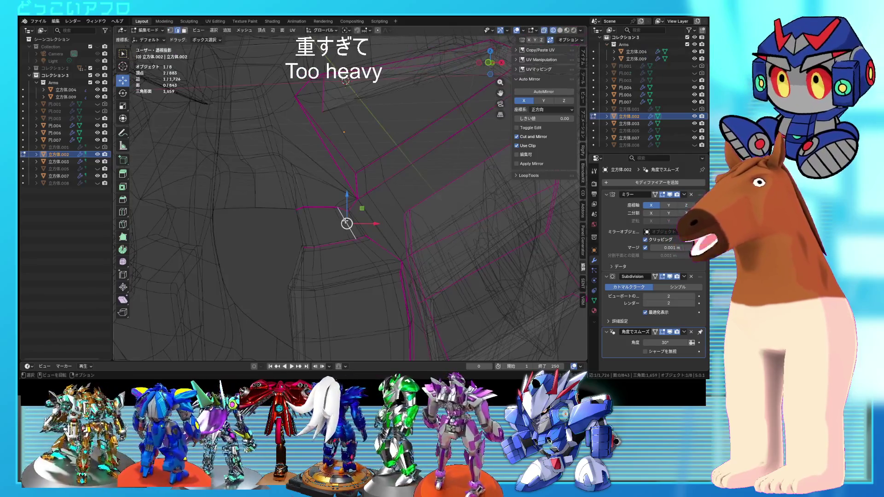
{"action": "mouse_move", "coordinate": [369, 212]}
{"action": "middle_mouse_down"}
{"action": "mouse_move", "coordinate": [430, 214]}
{"action": "mouse_move", "coordinate": [449, 227]}
{"action": "mouse_move", "coordinate": [385, 183]}
{"action": "mouse_move", "coordinate": [389, 235]}
{"action": "mouse_move", "coordinate": [386, 212]}
{"action": "middle_mouse_up"}
{"action": "key", "text": "alt+z"}
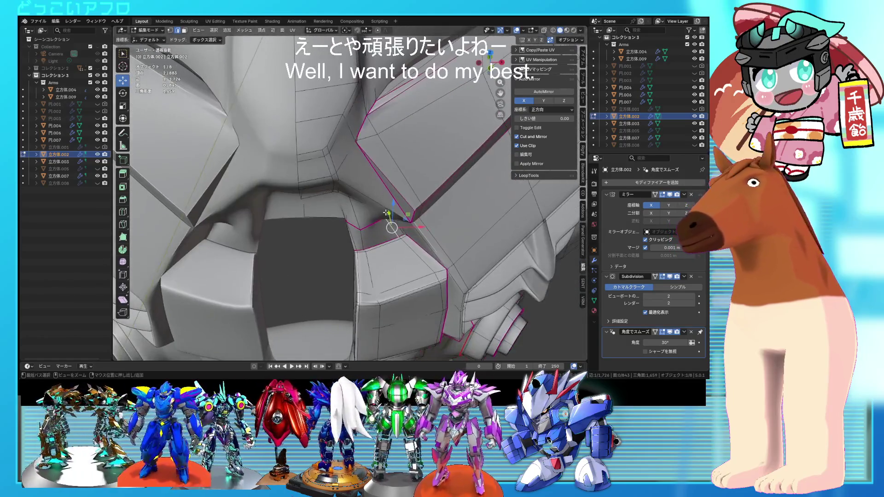
{"action": "mouse_move", "coordinate": [365, 242]}
{"action": "middle_mouse_down"}
{"action": "mouse_move", "coordinate": [401, 264]}
{"action": "mouse_move", "coordinate": [426, 250]}
{"action": "mouse_move", "coordinate": [337, 183]}
{"action": "mouse_move", "coordinate": [319, 115]}
{"action": "mouse_move", "coordinate": [312, 121]}
{"action": "mouse_move", "coordinate": [329, 157]}
{"action": "mouse_move", "coordinate": [353, 173]}
{"action": "mouse_move", "coordinate": [386, 171]}
{"action": "middle_mouse_up"}
{"action": "key", "text": "Tab"}
{"action": "key", "text": "Tab"}
{"action": "left_click", "coordinate": [308, 140]}
Nudge the selected geometry a small amount along the Y axis.
{"action": "key", "text": "g"}
{"action": "key", "text": "y"}
{"action": "key", "text": "Escape"}
{"action": "key", "text": "g"}
{"action": "key", "text": "y"}
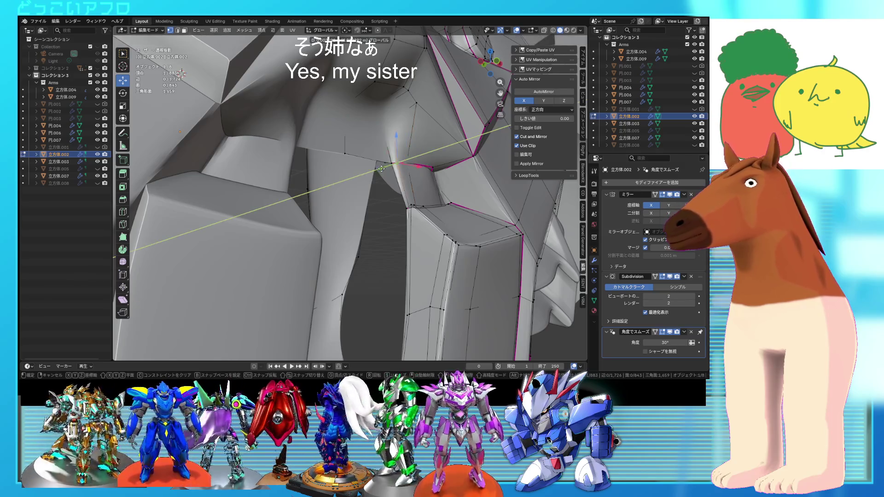
{"action": "left_click", "coordinate": [380, 169]}
{"action": "middle_click_drag", "start_coordinate": [379, 169], "coordinate": [328, 152]}
{"action": "left_click", "coordinate": [378, 173]}
Move a corner vertex, then a pair of vertices, along Y at the opening.
{"action": "key", "text": "g"}
{"action": "key", "text": "y"}
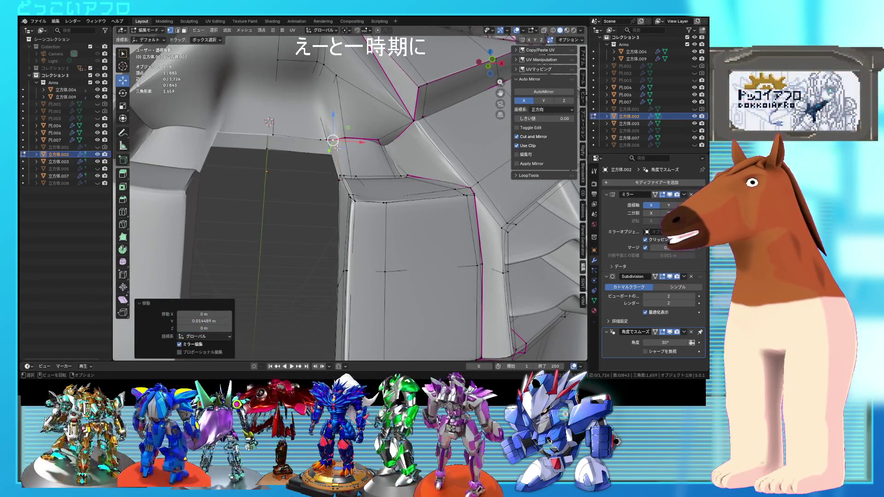
{"action": "right_click", "coordinate": [345, 139]}
{"action": "key", "text": "g"}
{"action": "key", "text": "y"}
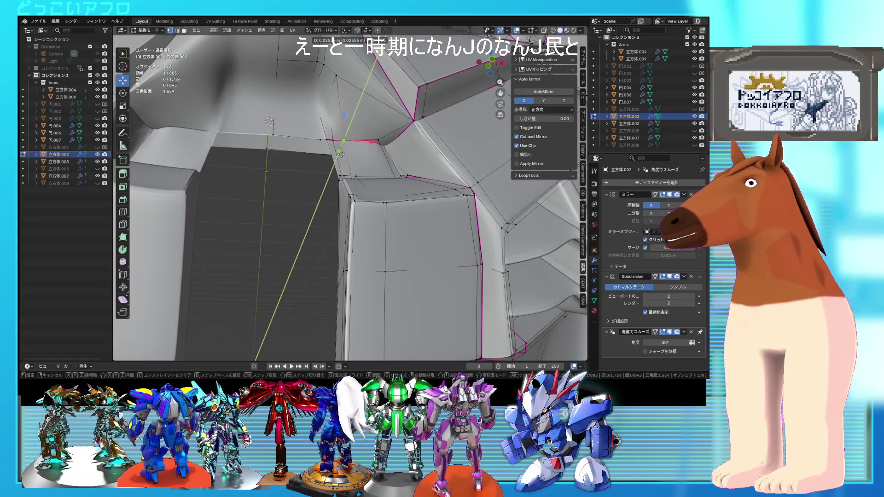
{"action": "left_click", "coordinate": [343, 152]}
{"action": "left_click", "coordinate": [353, 154], "text": "shift"}
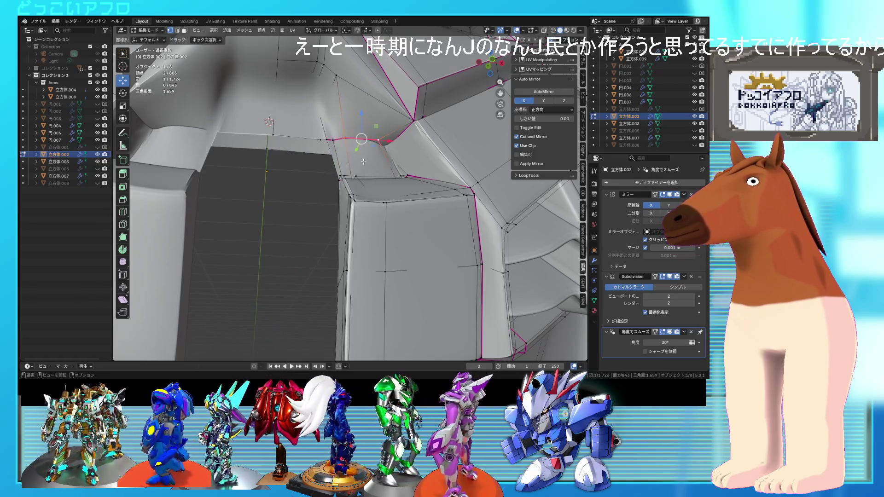
{"action": "key", "text": "g"}
{"action": "key", "text": "y"}
{"action": "left_click", "coordinate": [352, 157]}
{"action": "mouse_move", "coordinate": [352, 157]}
{"action": "middle_mouse_down"}
{"action": "mouse_move", "coordinate": [364, 183]}
{"action": "mouse_move", "coordinate": [363, 157]}
{"action": "mouse_move", "coordinate": [353, 159]}
{"action": "mouse_move", "coordinate": [372, 175]}
{"action": "middle_mouse_up"}
Slide more corner vertices along their edges, checking hidden edges in wireframe.
{"action": "key", "text": "shift+z"}
{"action": "key", "text": "shift+z"}
{"action": "left_click", "coordinate": [350, 165]}
{"action": "key", "text": "shift+z"}
{"action": "left_click", "coordinate": [365, 197], "text": "shift"}
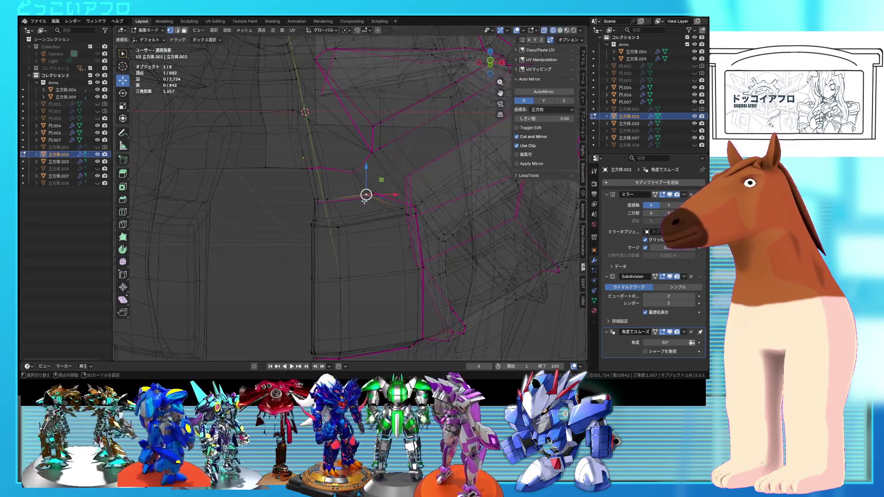
{"action": "key", "text": "shift+z"}
{"action": "left_click", "coordinate": [386, 196]}
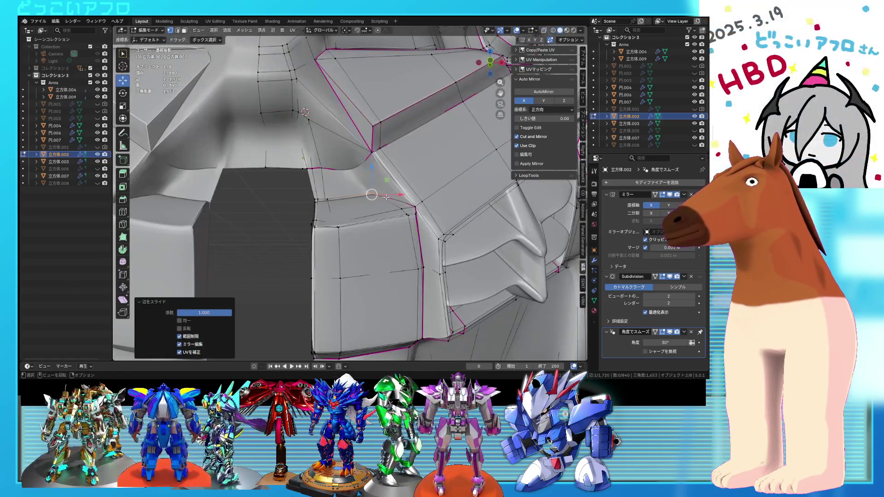
{"action": "key", "text": "2"}
{"action": "key", "text": "shift+z"}
{"action": "middle_click_drag", "start_coordinate": [371, 194], "coordinate": [394, 196]}
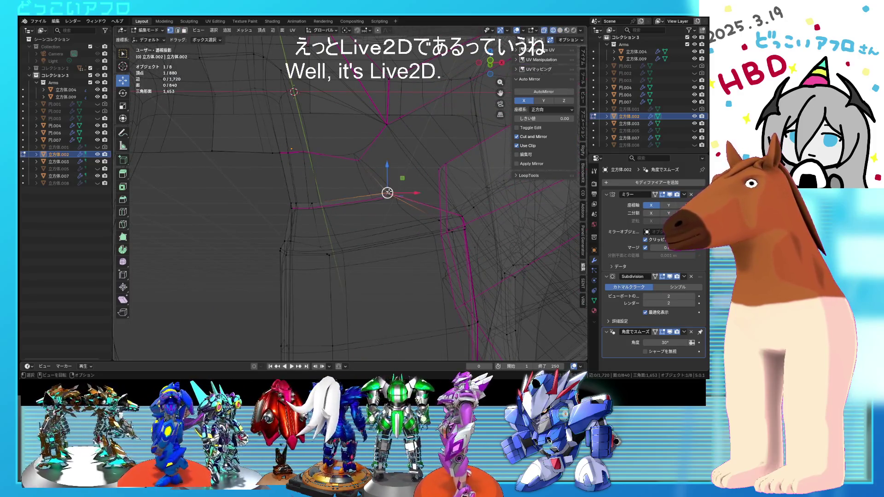
{"action": "left_click", "coordinate": [388, 202]}
{"action": "key", "text": "shift+z"}
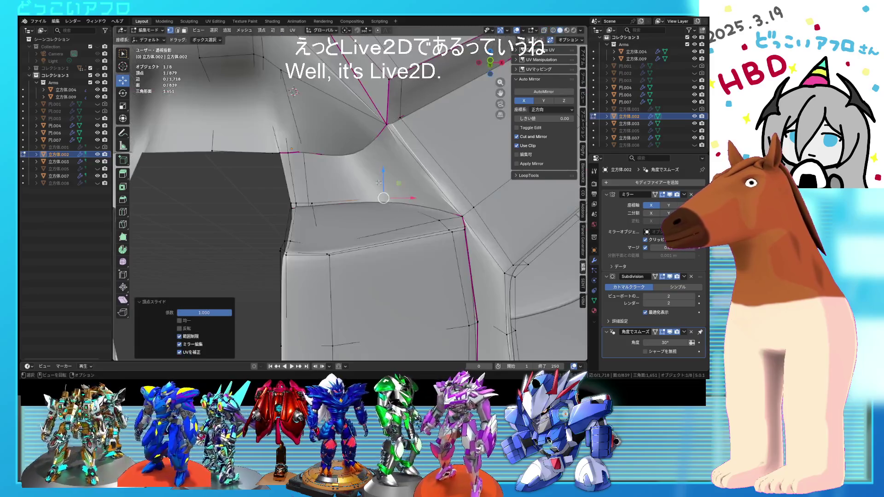
Crease the edge beside the chest opening and review the whole bust.
{"action": "key", "text": "2"}
{"action": "left_click", "coordinate": [367, 178]}
{"action": "key", "text": "shift+e"}
{"action": "left_click", "coordinate": [456, 203]}
{"action": "key", "text": "Tab"}
{"action": "scroll", "coordinate": [437, 209], "scroll_direction": "down", "scroll_amount": 5}
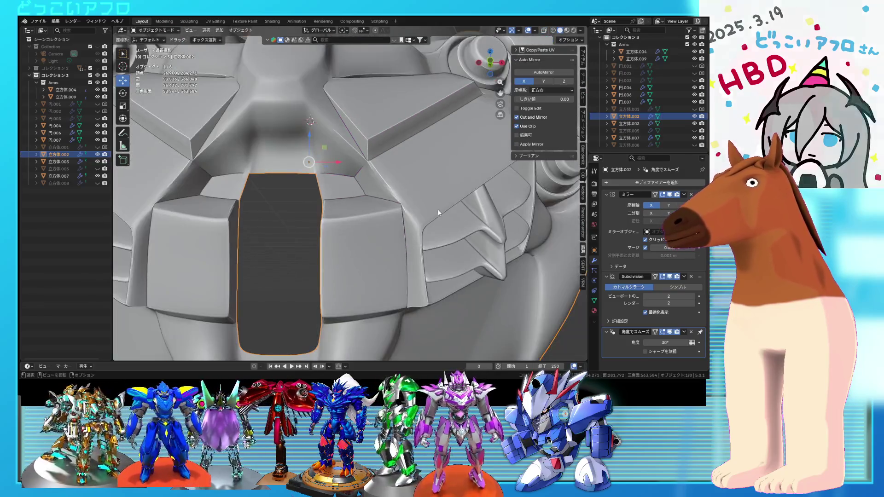
{"action": "key", "text": "Tab"}
{"action": "scroll", "coordinate": [396, 220], "scroll_direction": "up", "scroll_amount": 5}
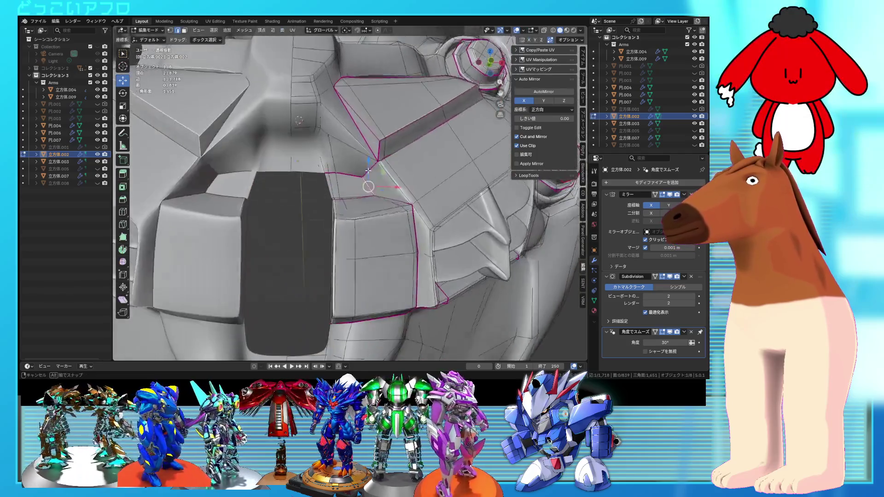